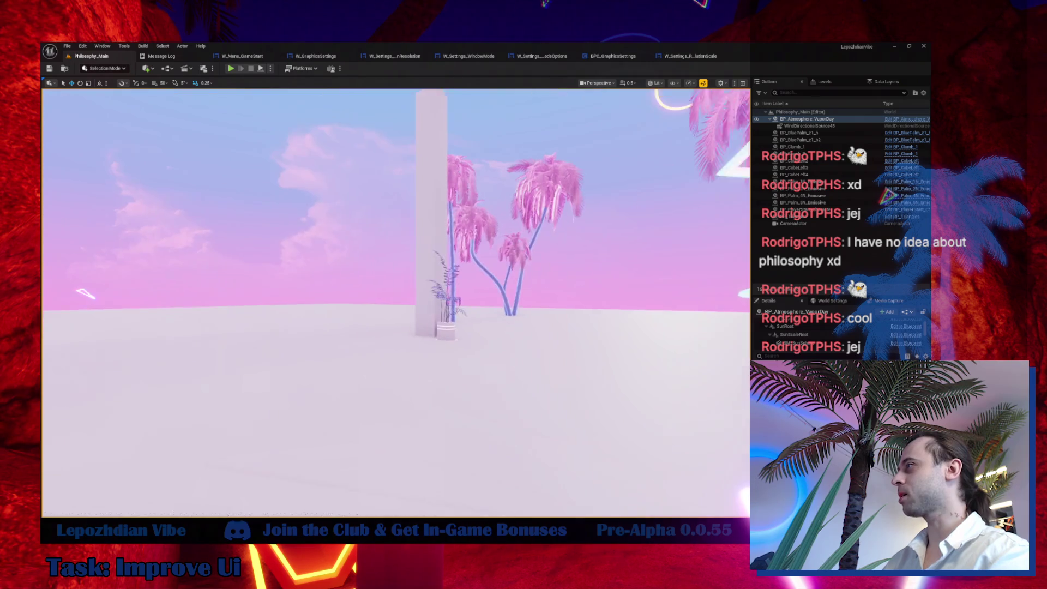
Fly the camera around the pink palm-tree level, then switch to the Heraclitus notes in Notepad.
left_click_drag(545, 354, 524, 343)
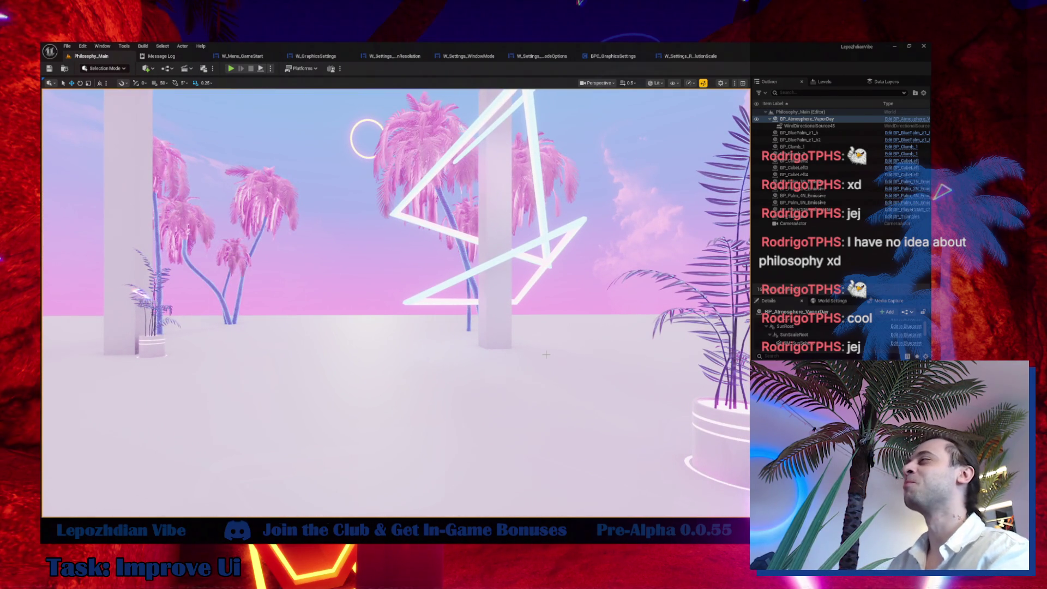
mouse_move(546, 391)
left_mouse_down()
mouse_move(529, 386)
mouse_move(534, 376)
left_mouse_up()
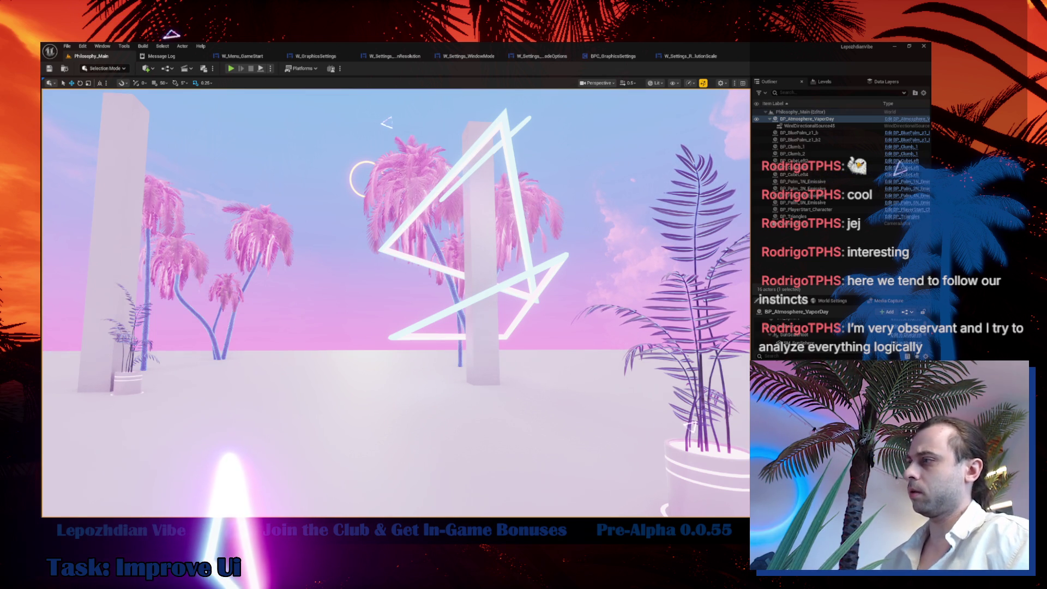
key("alt+Tab")
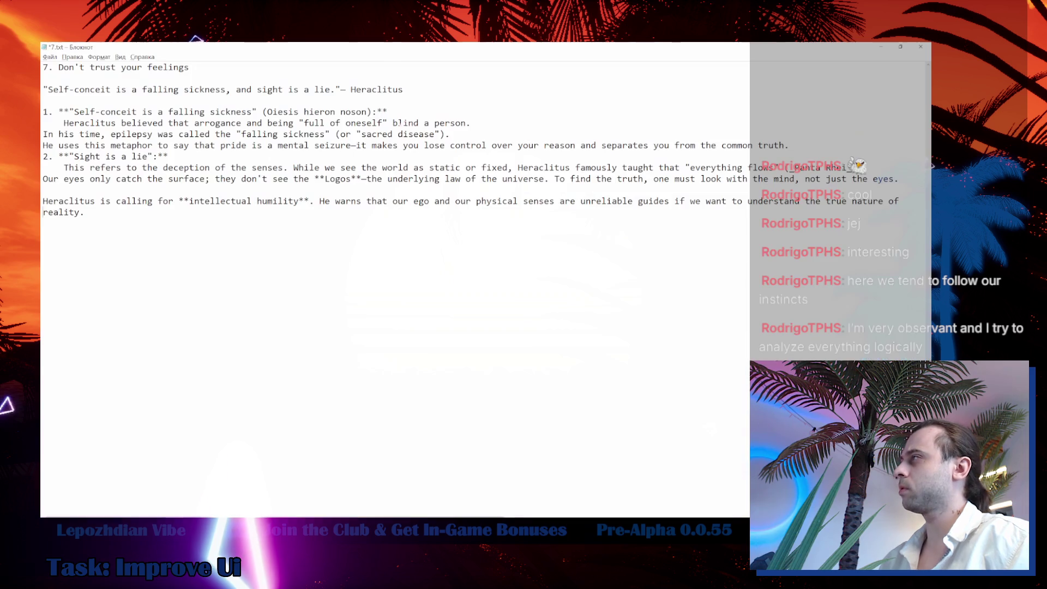
left_click_drag(203, 71, 110, 77)
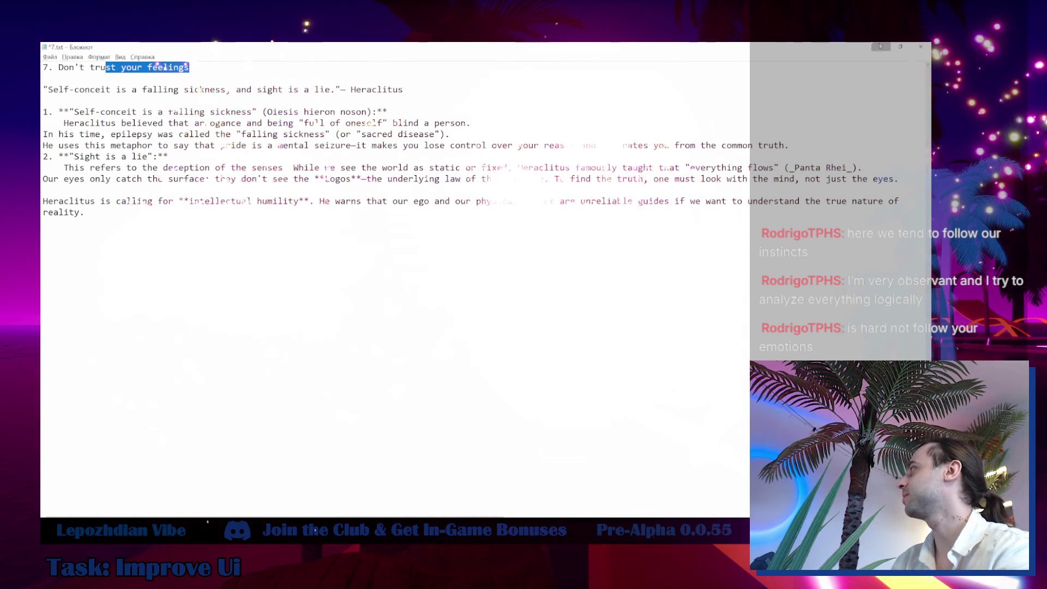
Close the 7.txt Heraclitus notes in Notepad.
left_click(920, 46)
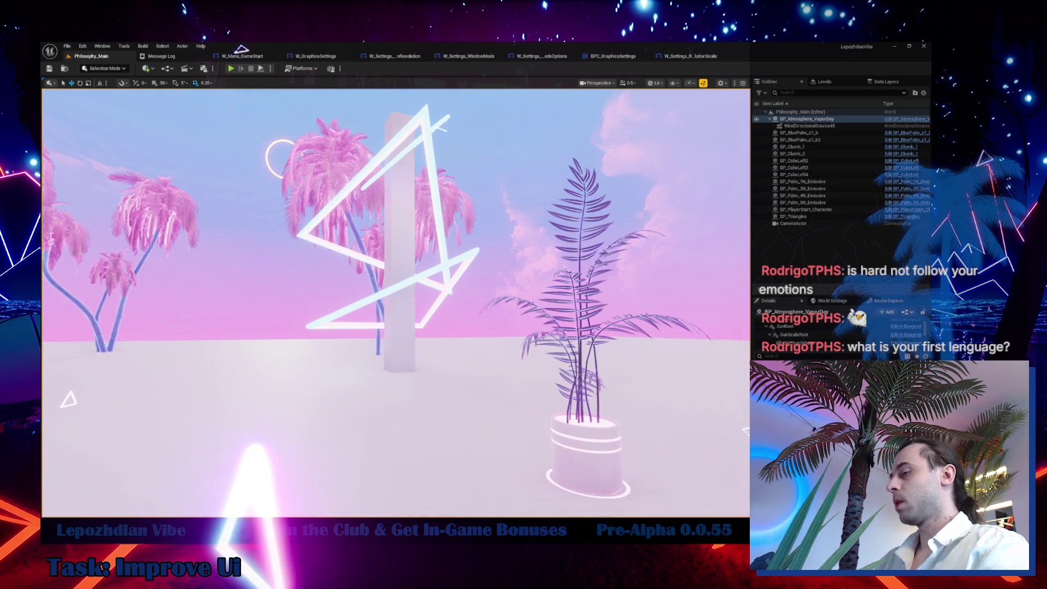
Browse to Content > Maps > SandBox > VibeCity, load the VibeCity level, and show W_GraphicsSettings.
key("ctrl+space")
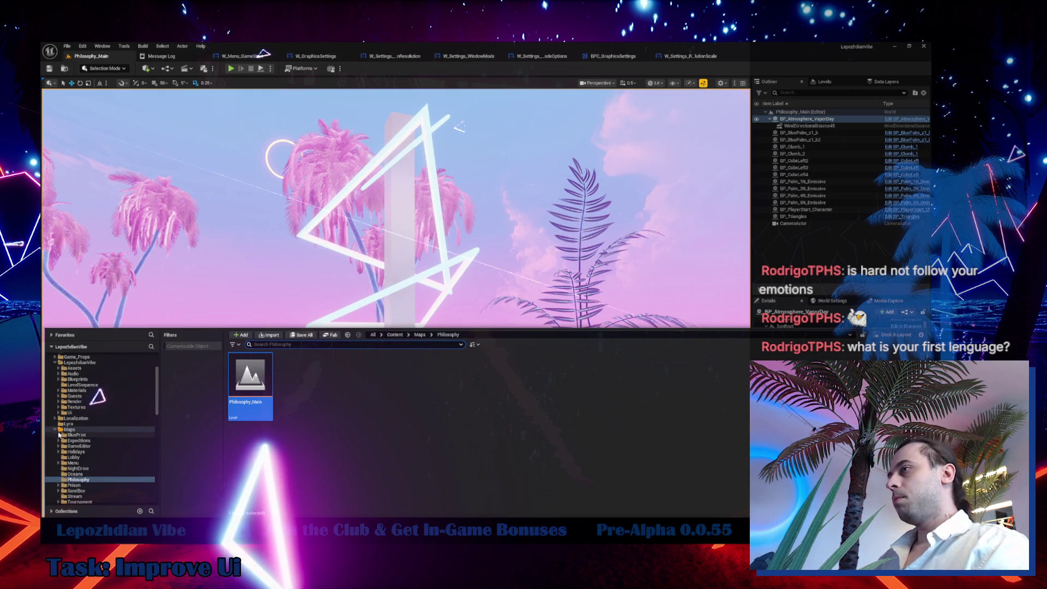
double_click(125, 429)
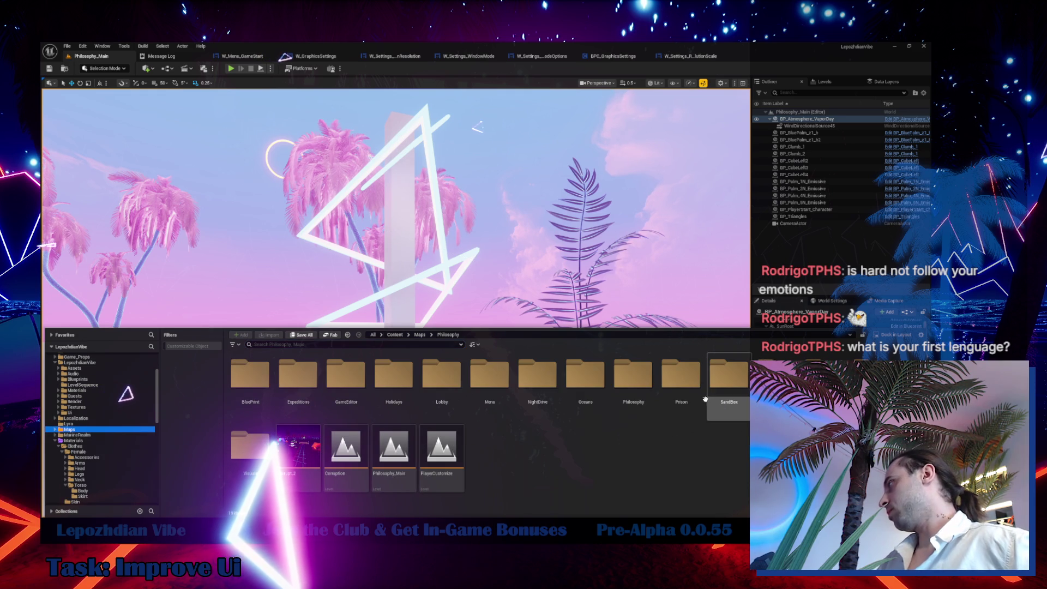
double_click(729, 376)
left_click(548, 390)
double_click(548, 390)
double_click(393, 384)
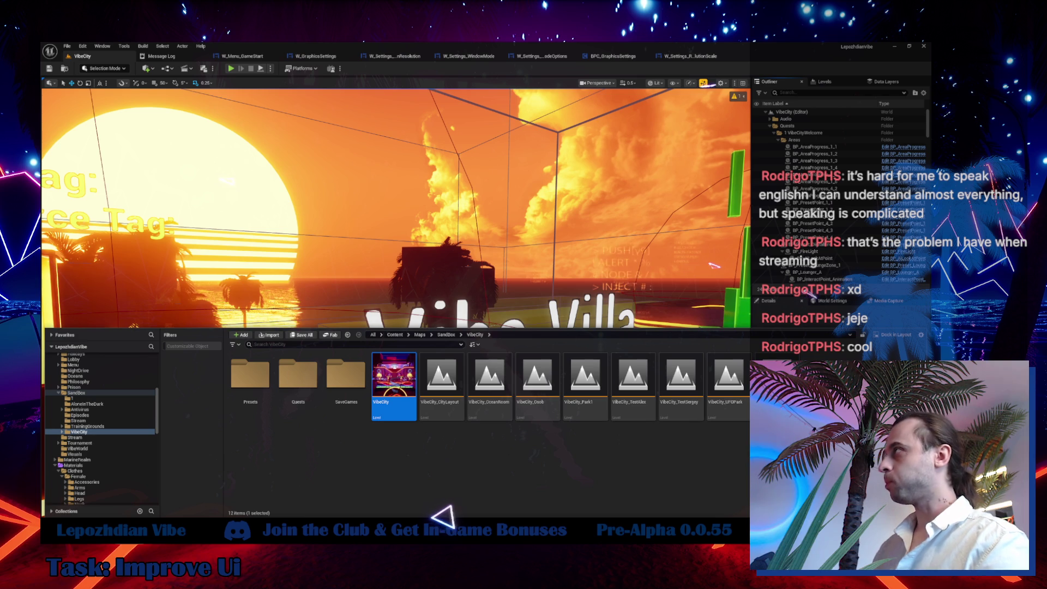
left_click(328, 55)
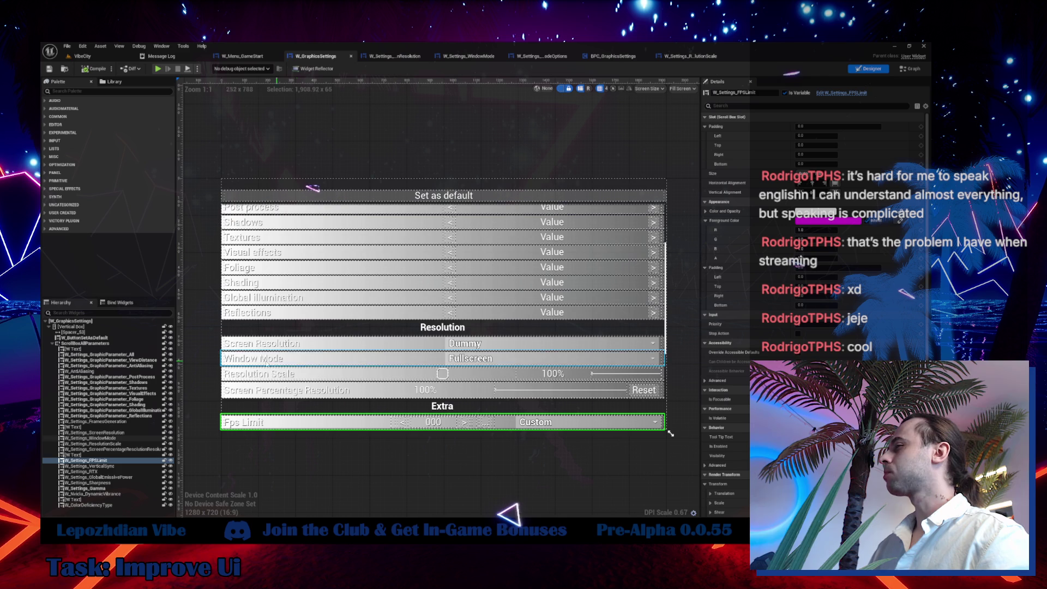
Select the Vertical Synchronization row, then view the Shadows and Textures setters in BPC_GraphicsSettings.
left_click(113, 468)
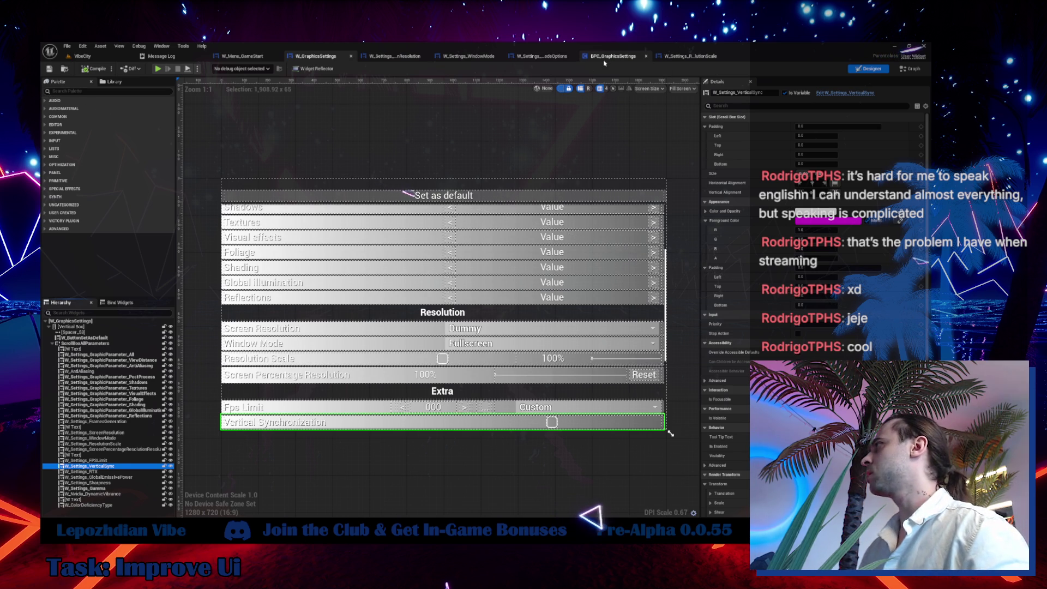
left_click(604, 62)
mouse_move(529, 223)
left_mouse_down()
mouse_move(416, 270)
mouse_move(242, 56)
left_mouse_up()
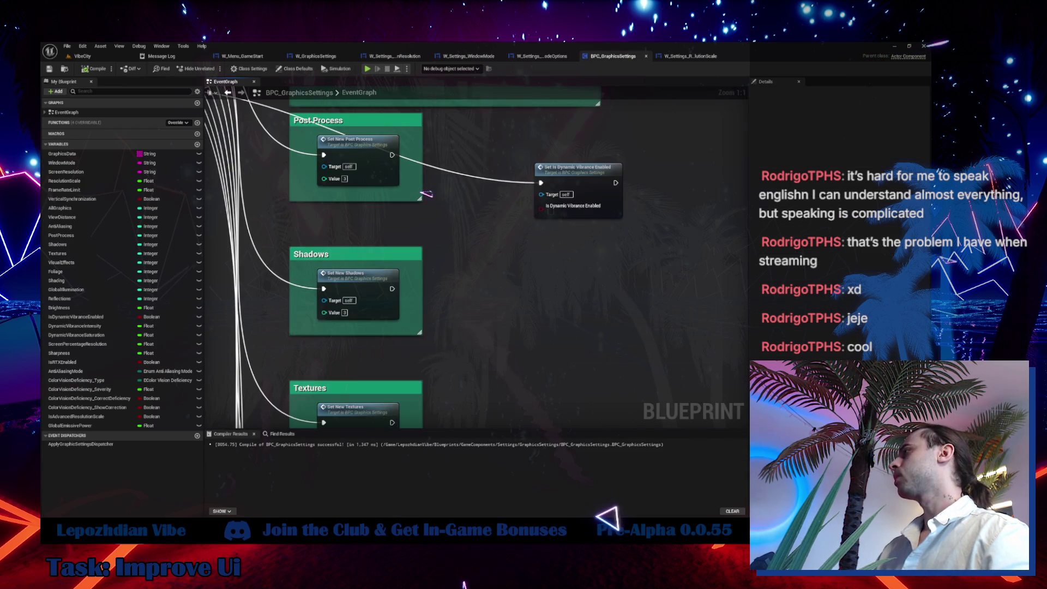
Move the Frame Limit group beside Vsync and chain the Vsync setter into Set New Frame Rate Limit.
left_click_drag(430, 193, 499, 195)
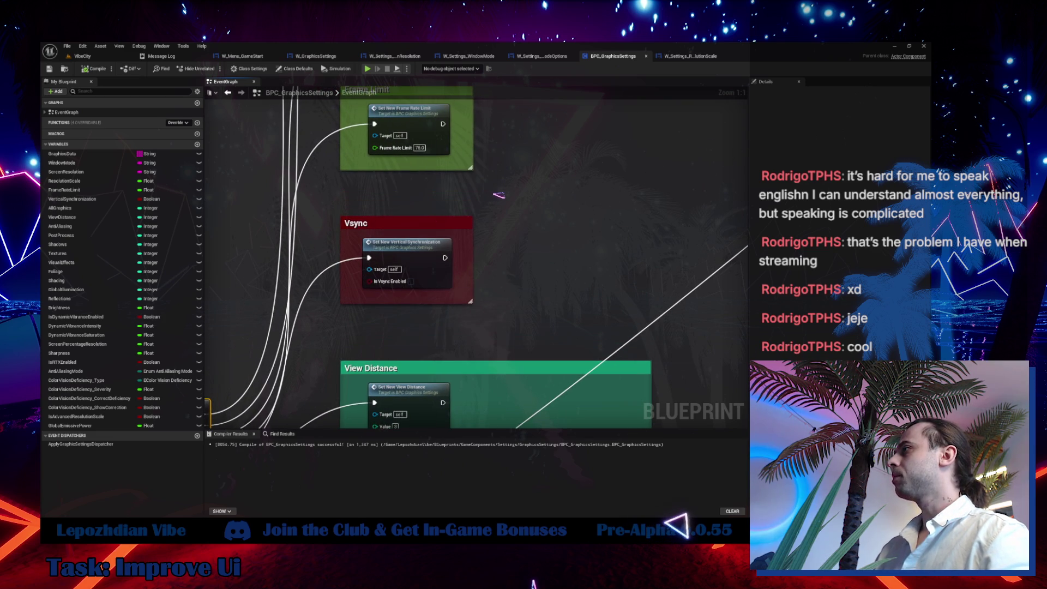
scroll(461, 233, "down", 1)
left_click_drag(428, 108, 573, 229)
scroll(526, 248, "up", 1)
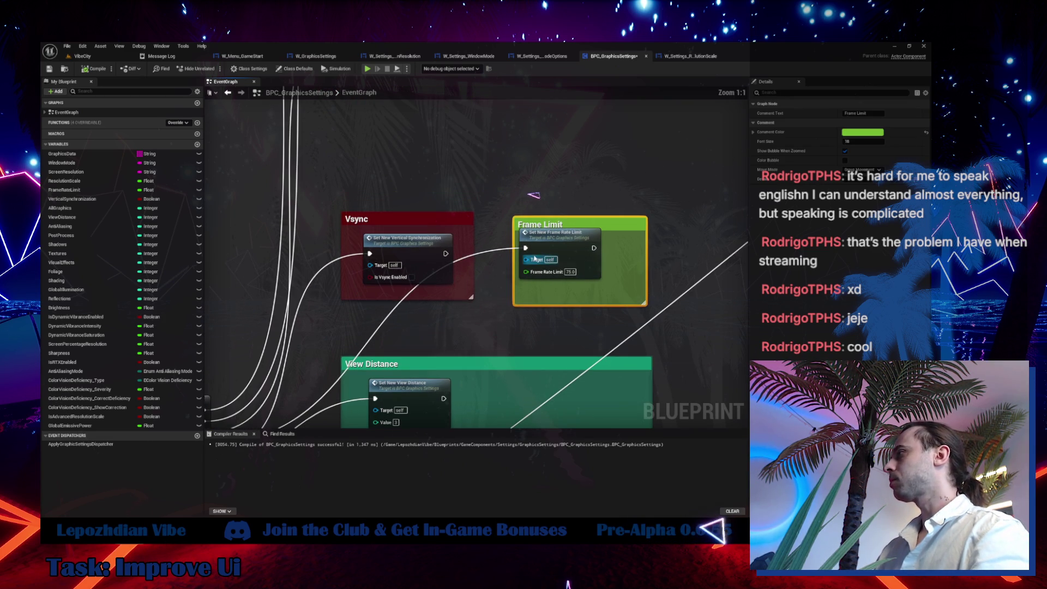
mouse_move(446, 253)
left_mouse_down()
mouse_move(526, 248)
mouse_move(555, 228)
mouse_move(546, 231)
mouse_move(559, 206)
left_mouse_up()
Resize the Frame Limit comment, reposition both groups together, then select the RTX row in W_GraphicsSettings.
left_click(554, 180)
left_click_drag(330, 138, 513, 223)
mouse_move(386, 354)
left_mouse_down()
mouse_move(378, 244)
mouse_move(384, 255)
left_mouse_up()
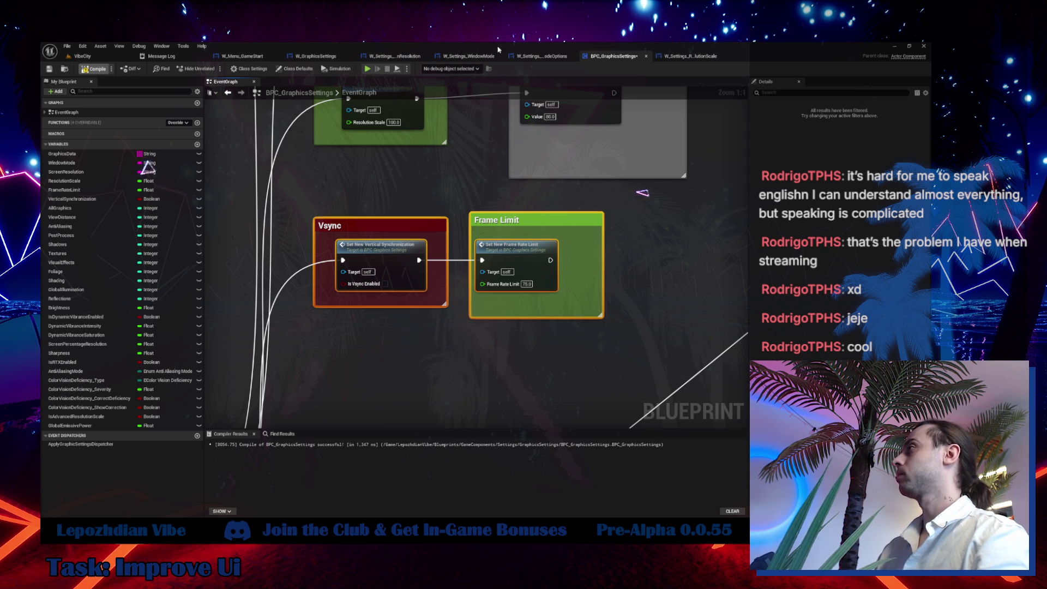
left_click(324, 57)
left_click(92, 471)
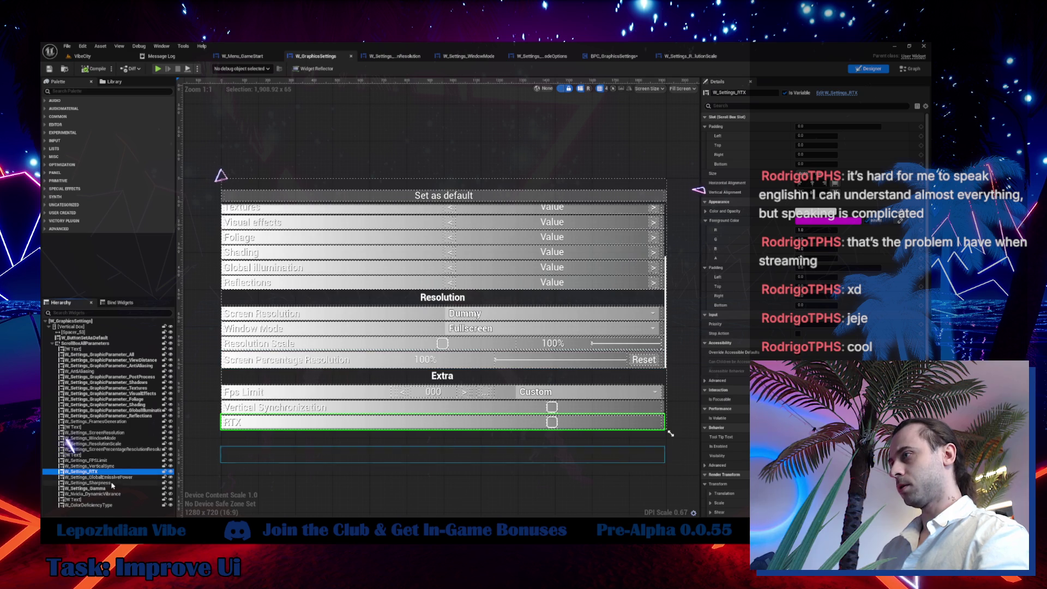
Inspect the Global Emissive Power row and its graphs, then open W_Settings_GlobalEmissivePower for editing.
left_click(116, 477)
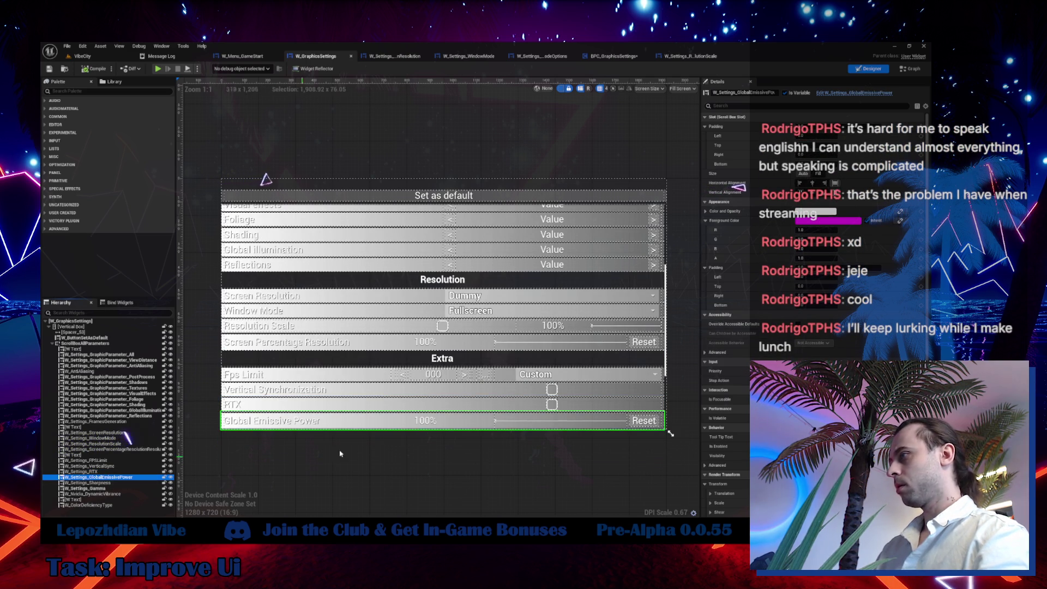
left_click(913, 69)
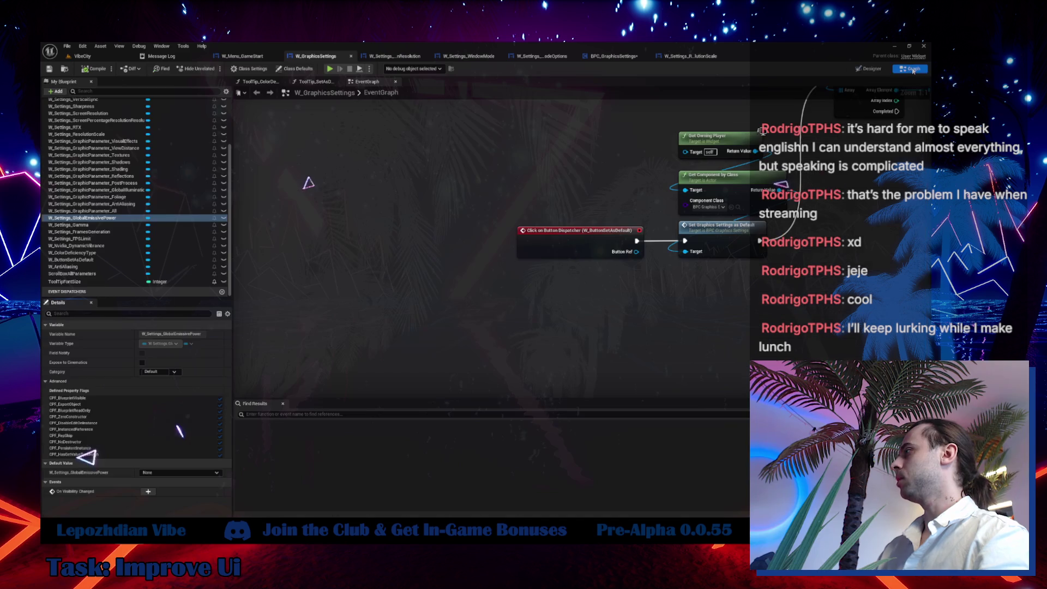
left_click(614, 55)
scroll(370, 304, "down", 1)
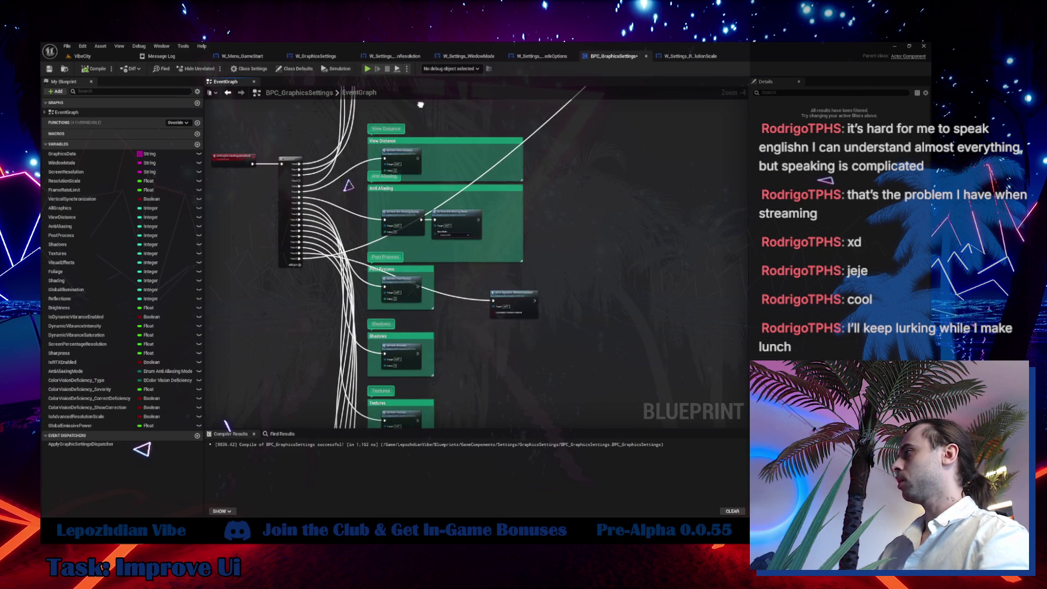
scroll(491, 244, "up", 4)
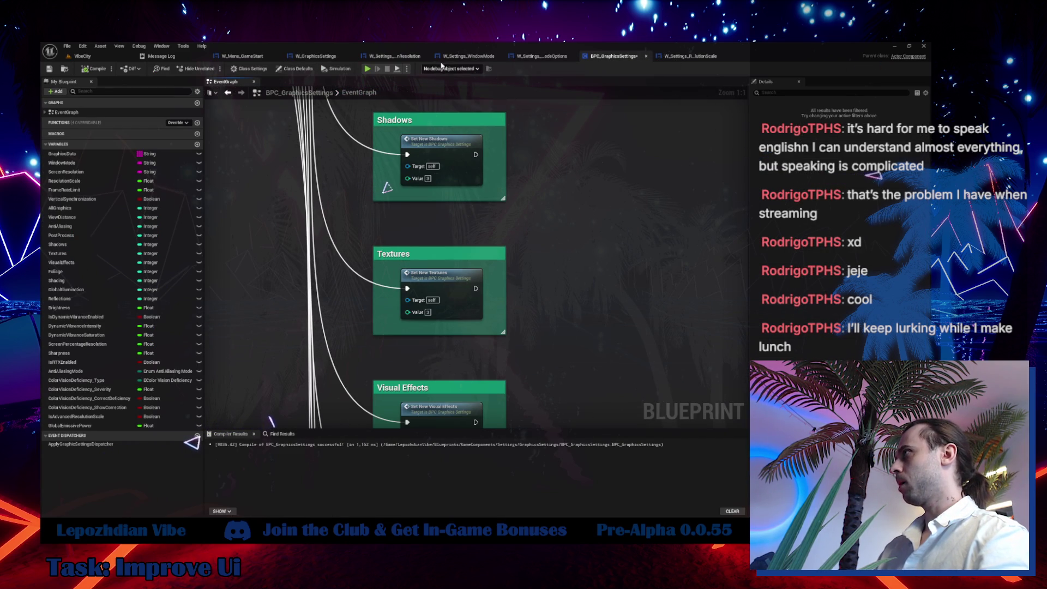
left_click(316, 55)
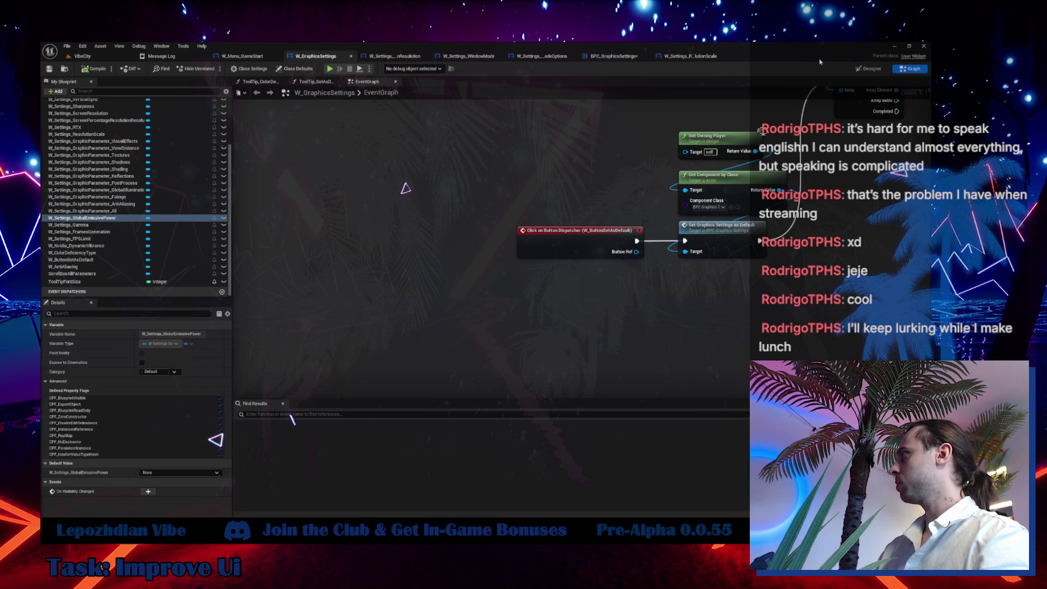
key("shift+F4")
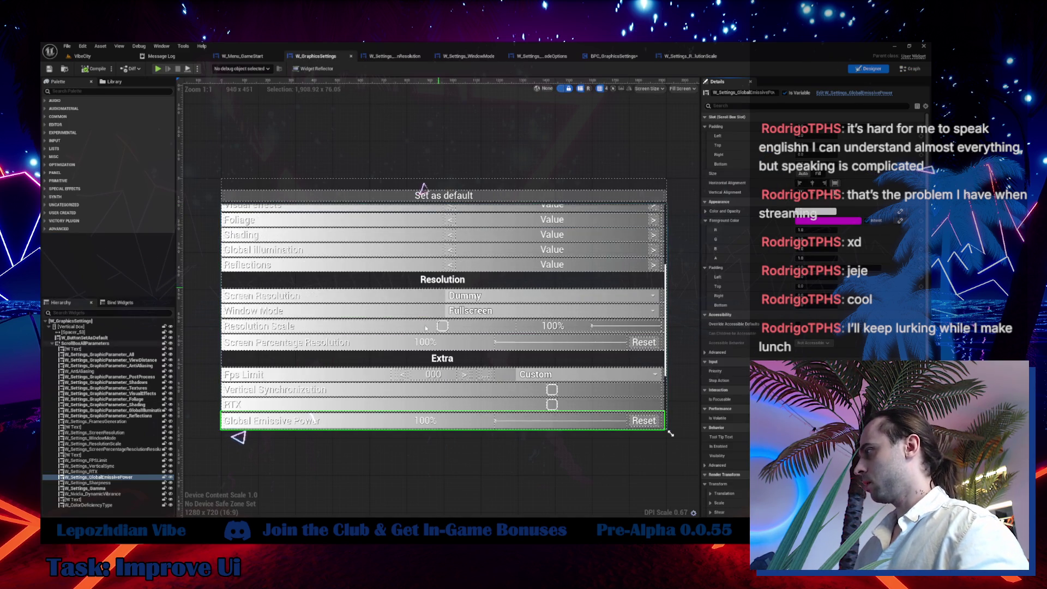
left_click(852, 93)
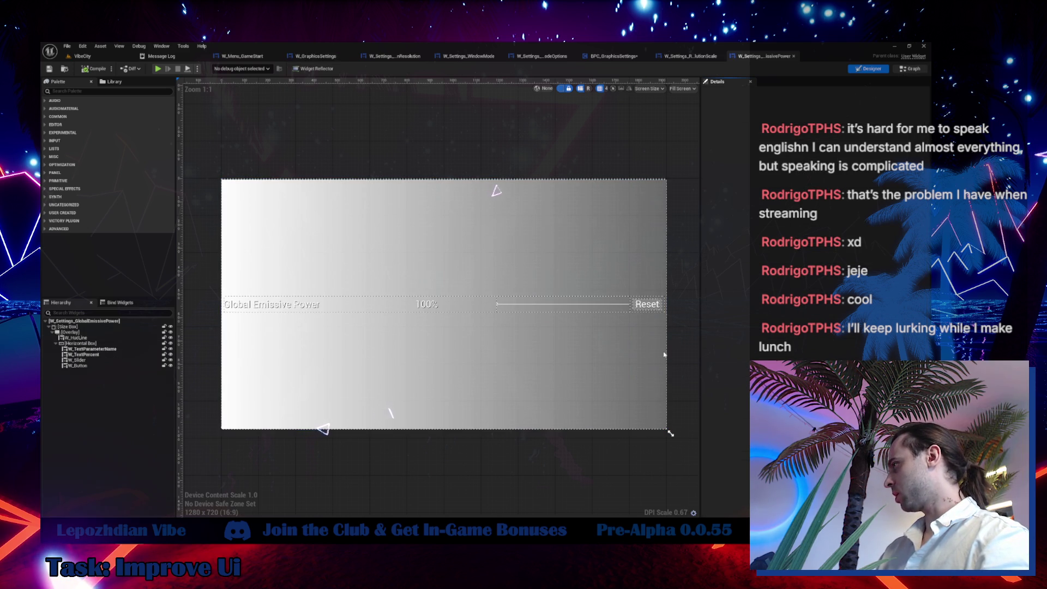
View the Global Emissive Power widget's EventGraph with its slider and button events.
left_click(908, 70)
left_click(365, 81)
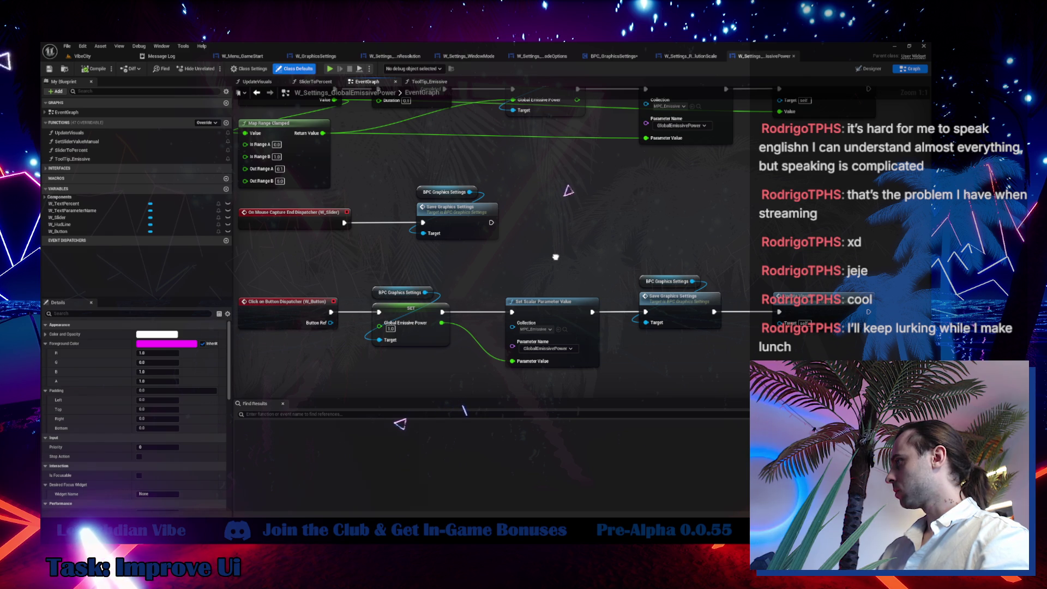
mouse_move(556, 260)
left_mouse_down()
mouse_move(596, 343)
mouse_move(592, 286)
left_mouse_up()
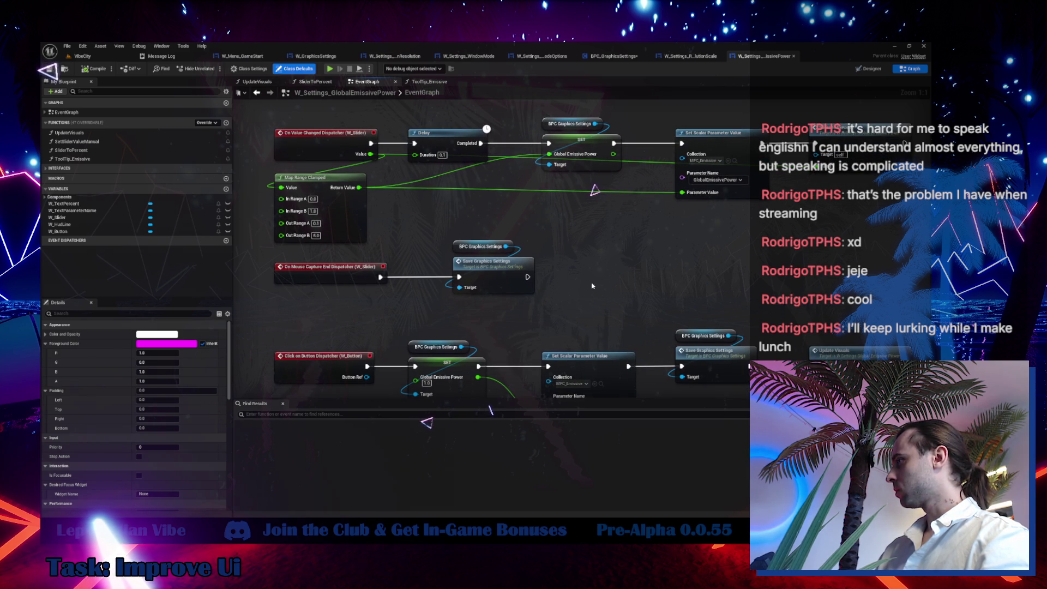
Select the Reset button, jump to its OnClicked event, and select its SET and Set Scalar nodes.
left_click(870, 70)
left_click(655, 305)
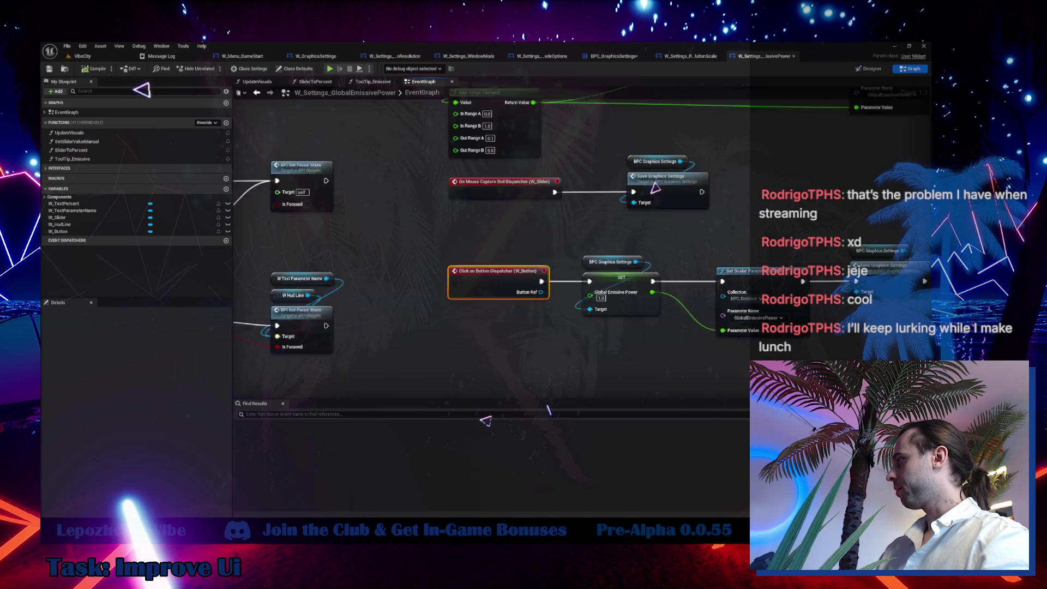
left_click(909, 69)
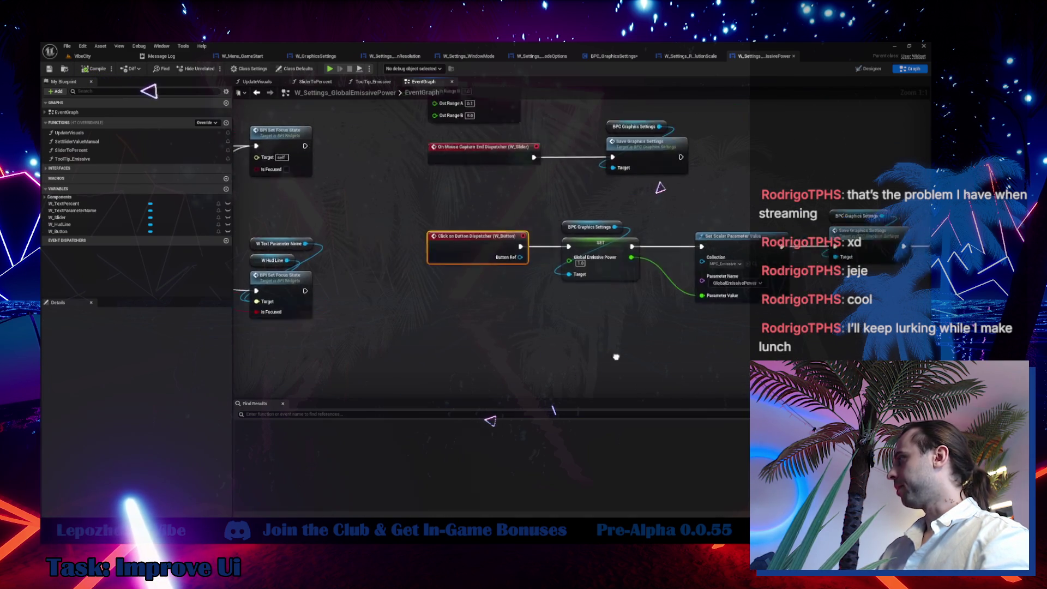
mouse_move(438, 214)
left_mouse_down()
mouse_move(526, 278)
mouse_move(588, 299)
left_mouse_up()
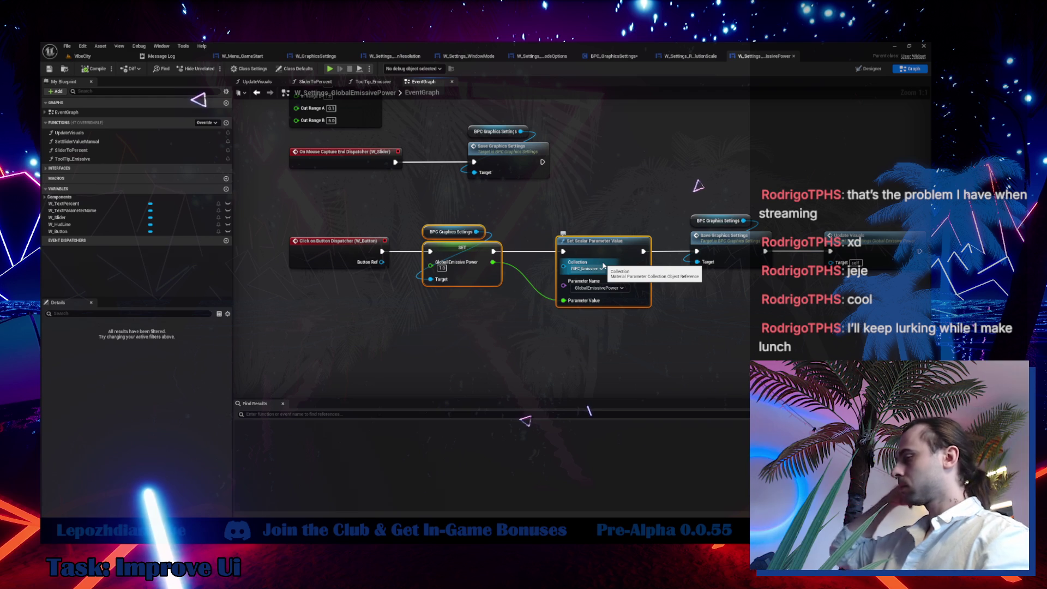
left_click(614, 55)
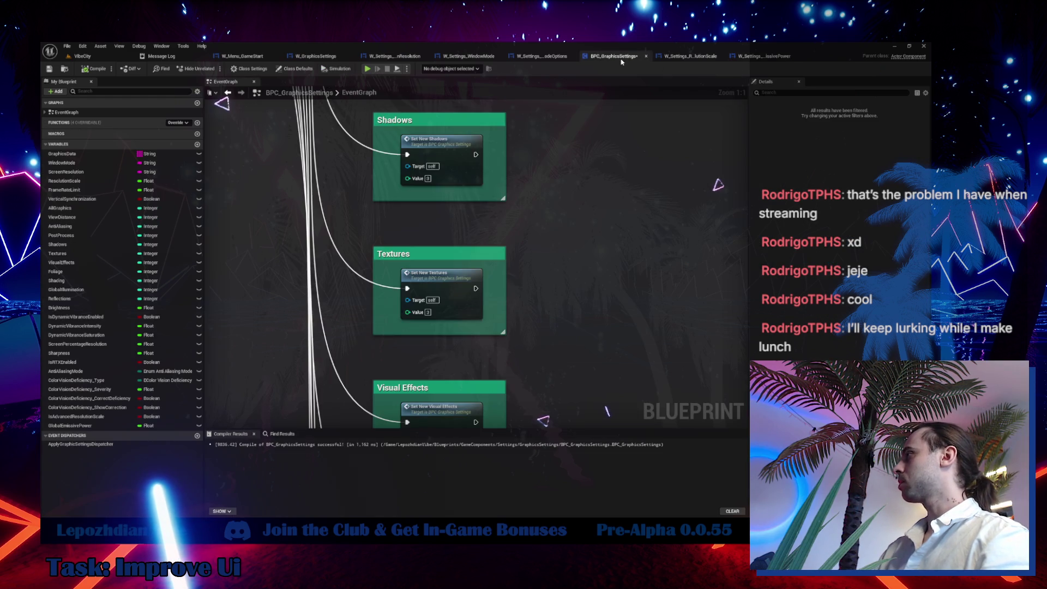
Add a Then 18 pin to the Sequence node and wire it to the SET Global Emissive Power node.
scroll(598, 218, "down", 5)
left_click_drag(526, 225, 372, 251)
left_click(311, 214)
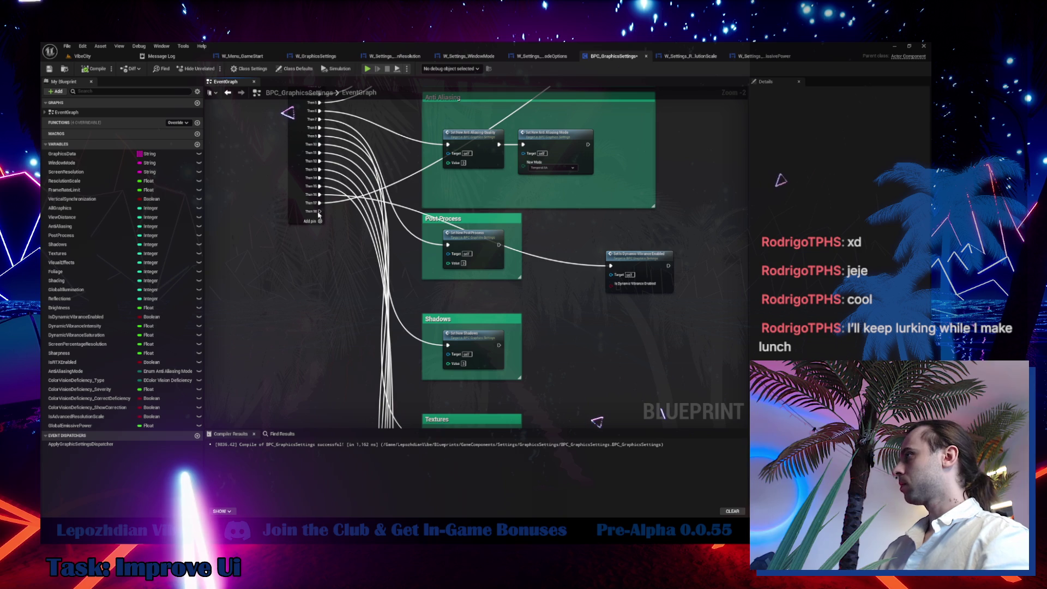
left_click_drag(320, 212, 610, 362)
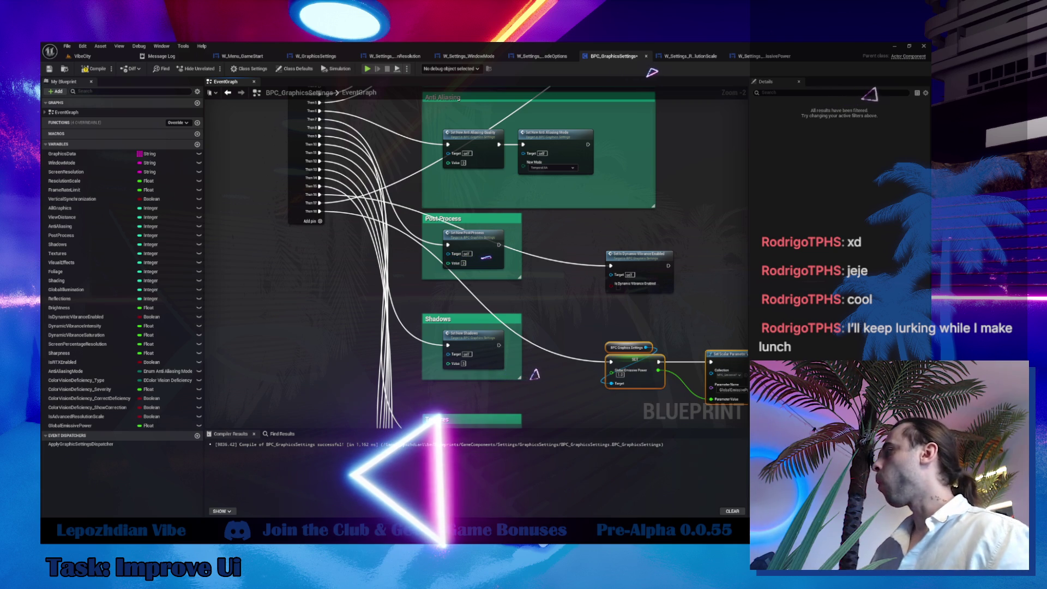
right_click(553, 401)
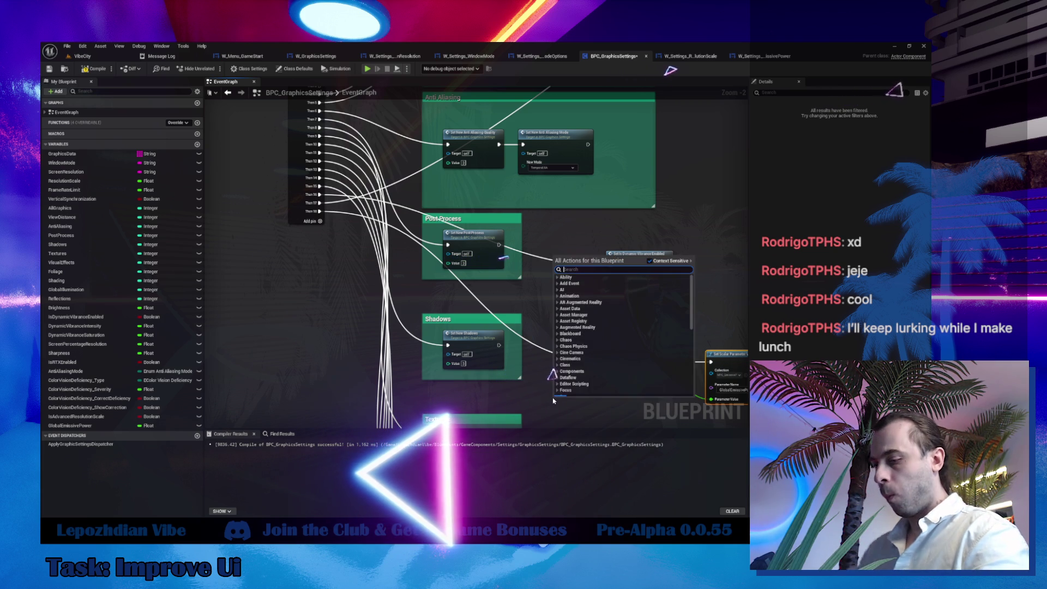
Add the component's Set Global Emissive Power node and wire its exec and value into Set Scalar Parameter Value.
type("ngд уь")
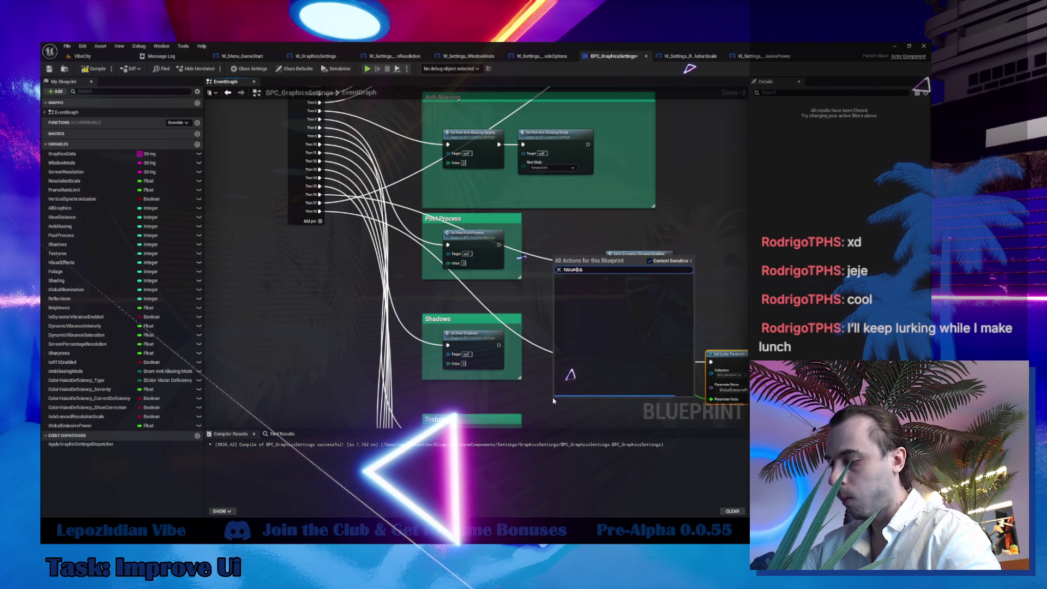
type("global em")
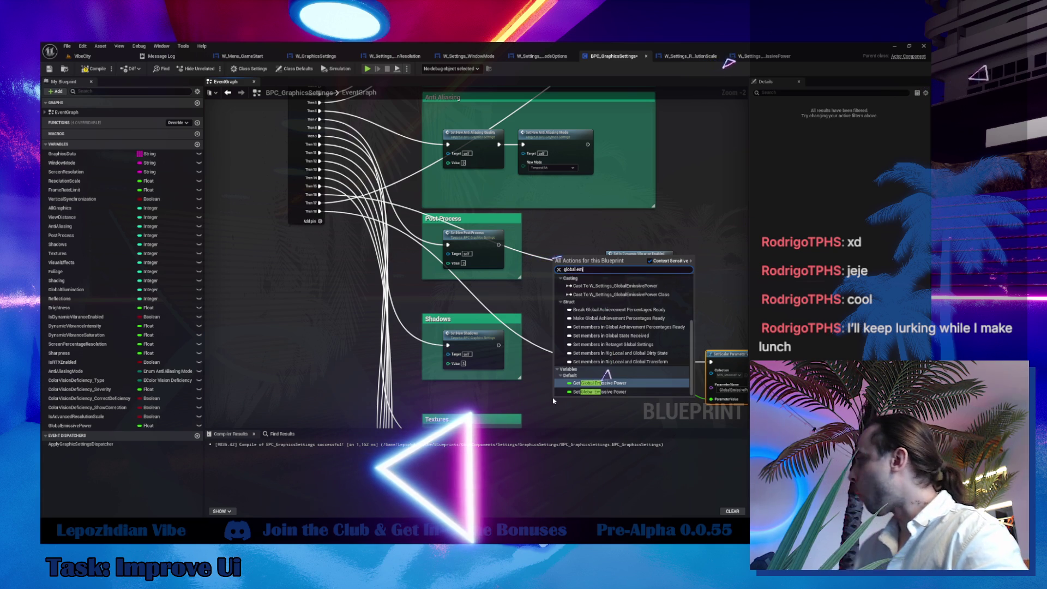
left_click(600, 391)
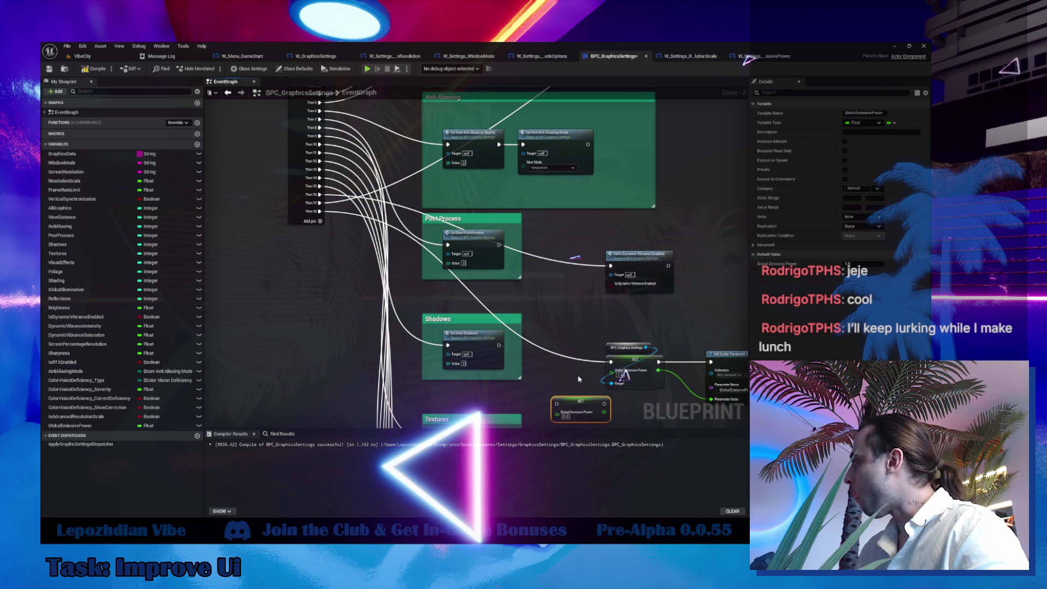
scroll(600, 398, "up", 2)
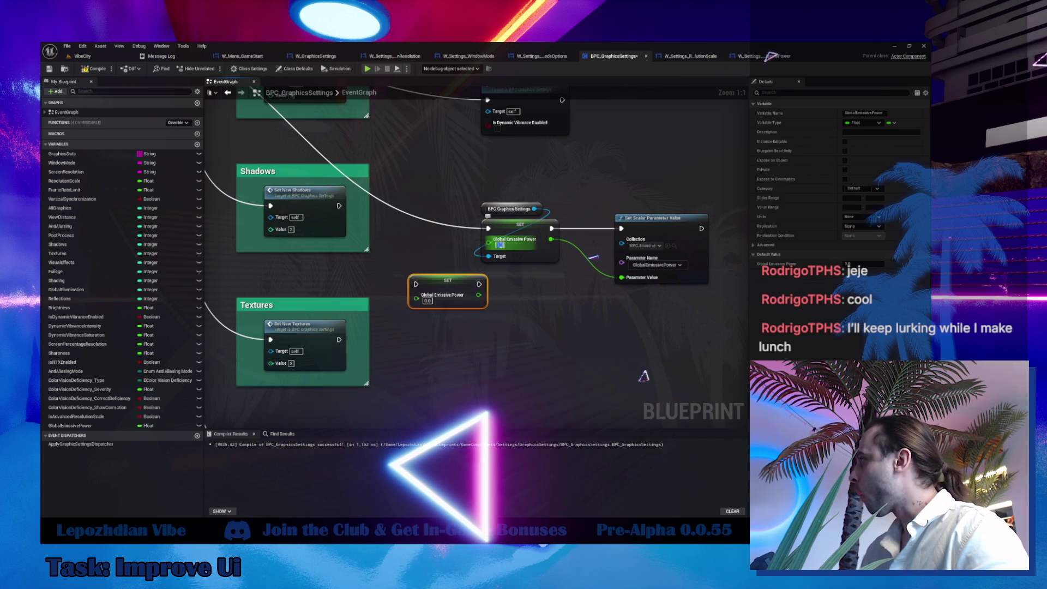
left_click(505, 271)
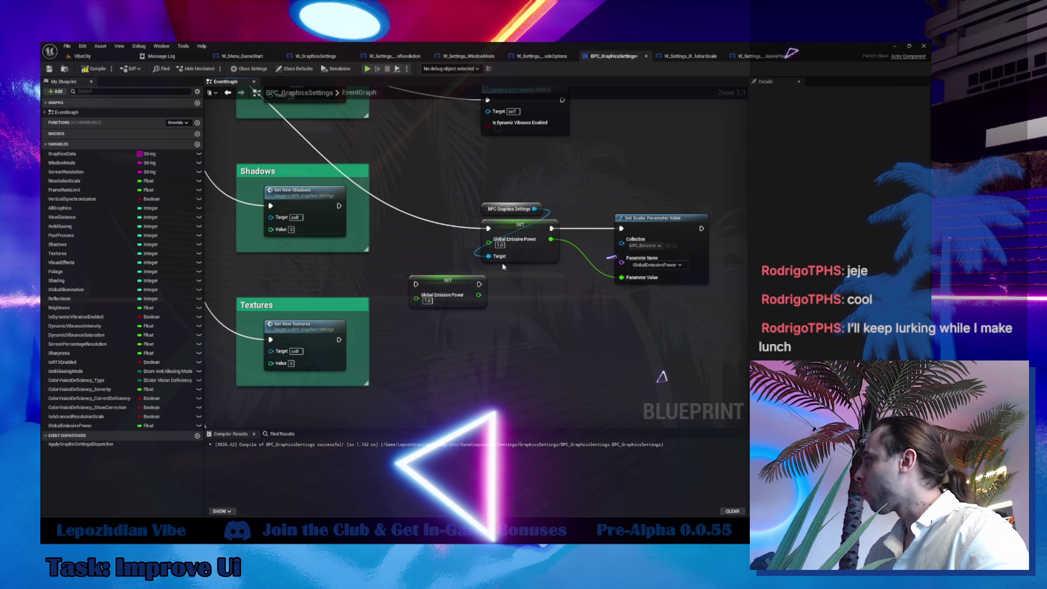
left_click_drag(485, 228, 416, 284)
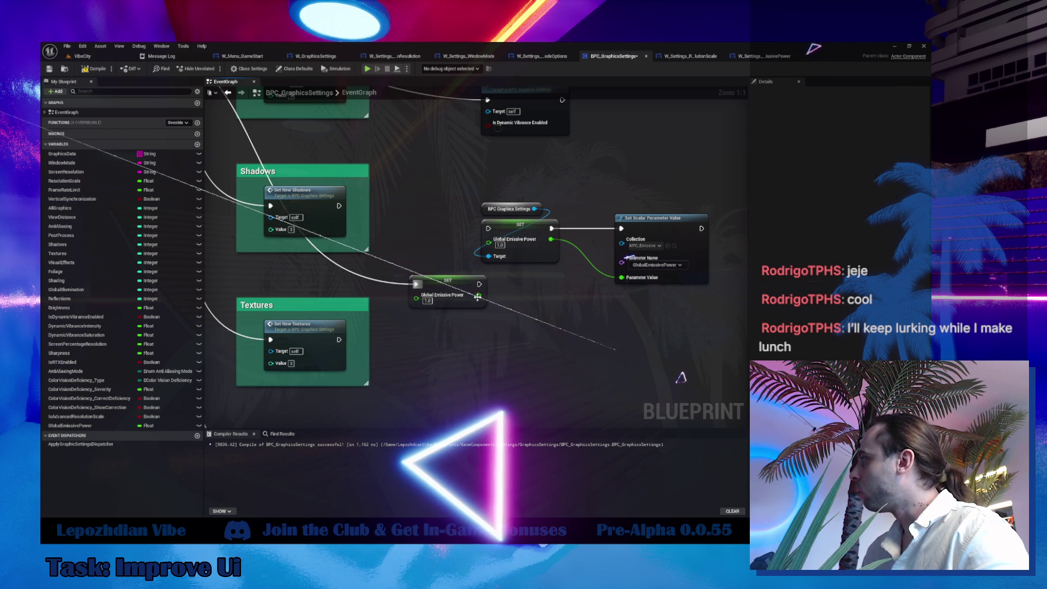
mouse_move(477, 296)
left_mouse_down()
mouse_move(622, 294)
mouse_move(621, 277)
left_mouse_up()
left_click_drag(479, 283, 621, 228)
Delete the old getter and SET, arrange the two nodes, and wrap them in a 'Global Emissive Power' comment.
left_click_drag(474, 196, 562, 264)
key("Delete")
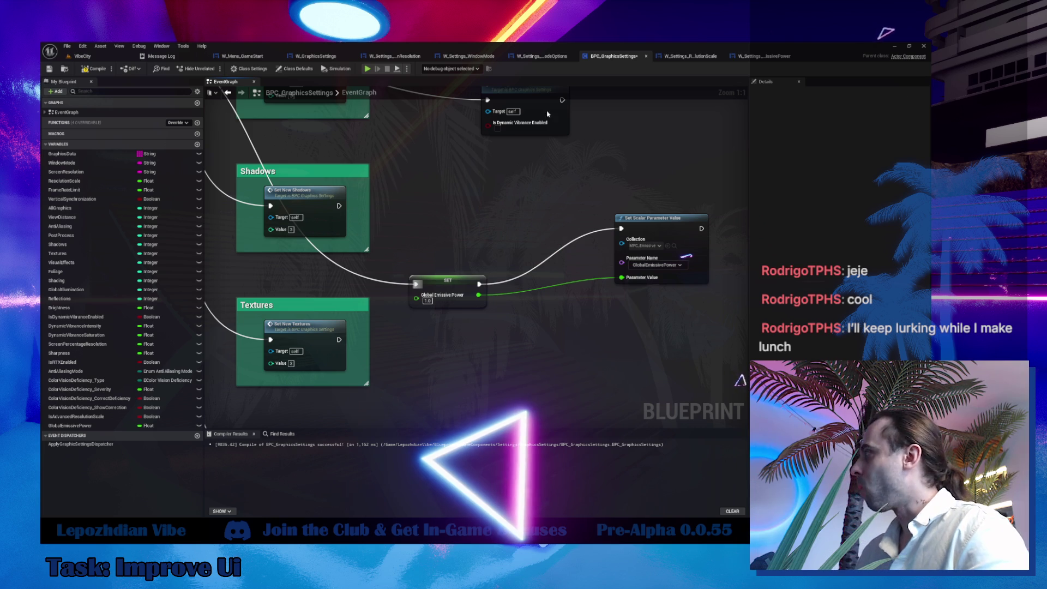
left_click_drag(651, 241, 559, 300)
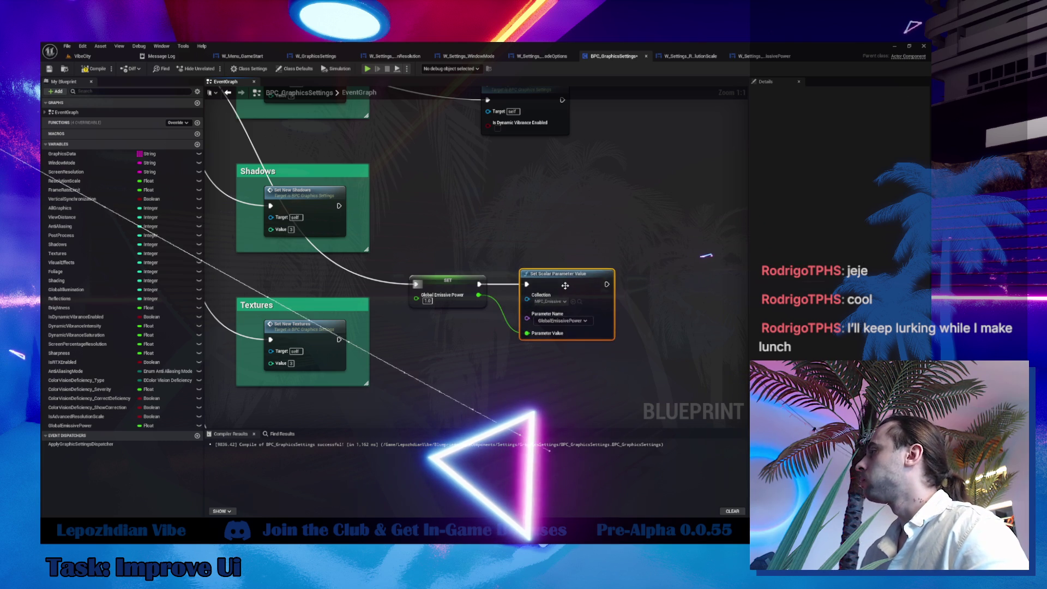
scroll(556, 300, "down", 5)
left_click_drag(485, 251, 557, 302)
left_click_drag(487, 268, 607, 172)
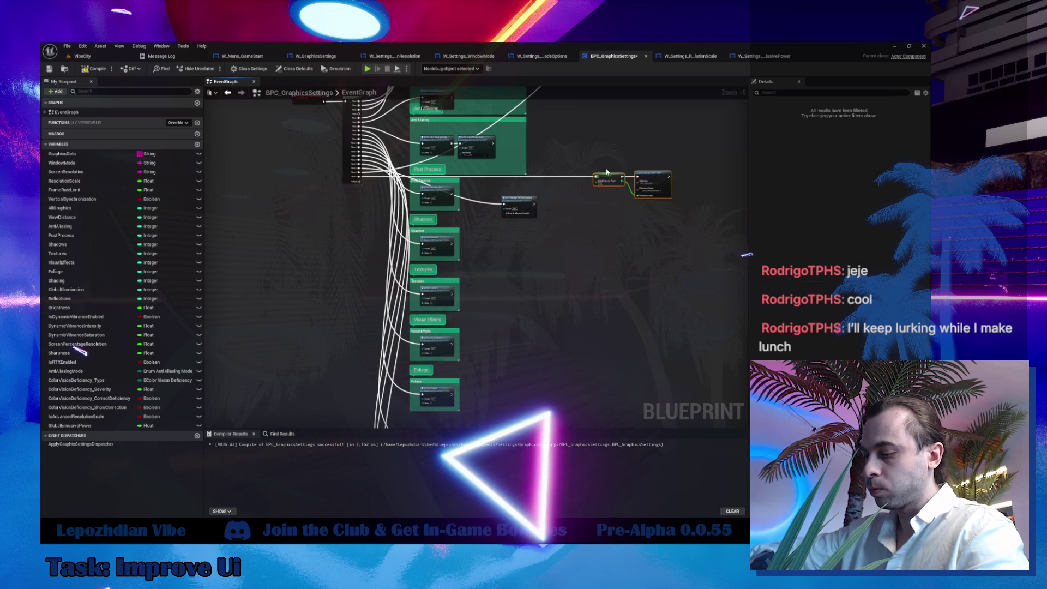
key("c")
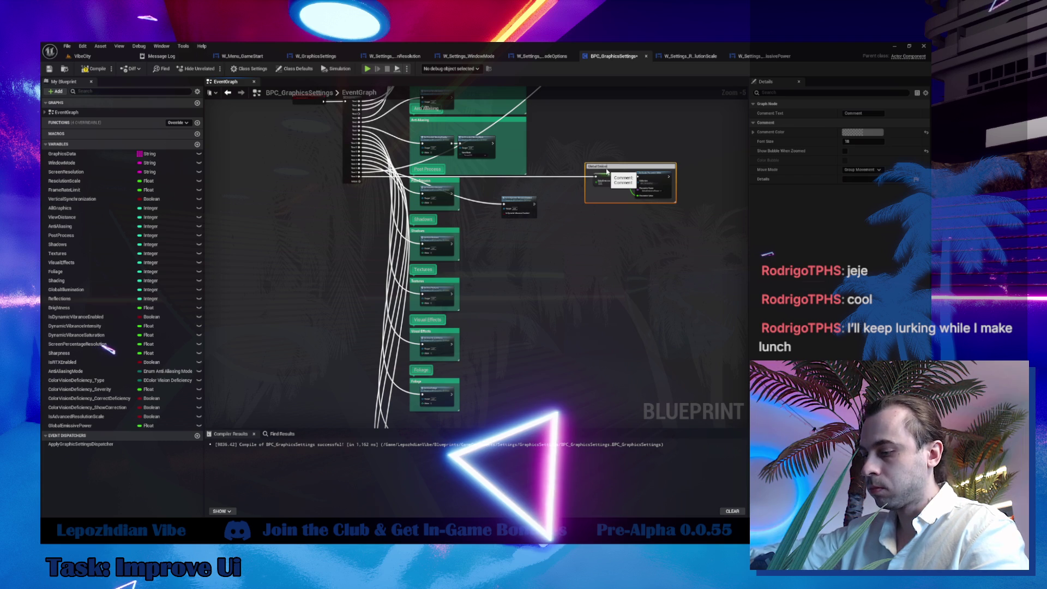
type("Global Emissive Power")
key("Return")
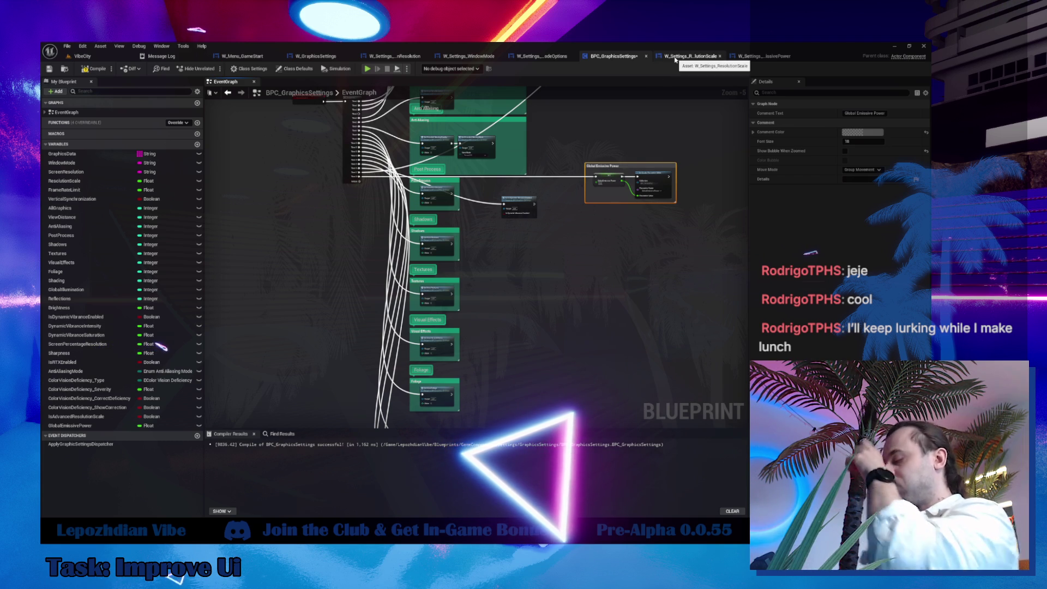
Open the UpdateVisuals function in W_Settings_GlobalEmissivePower and select its slider-update and graphics settings nodes.
left_click(758, 57)
scroll(554, 284, "down", 4)
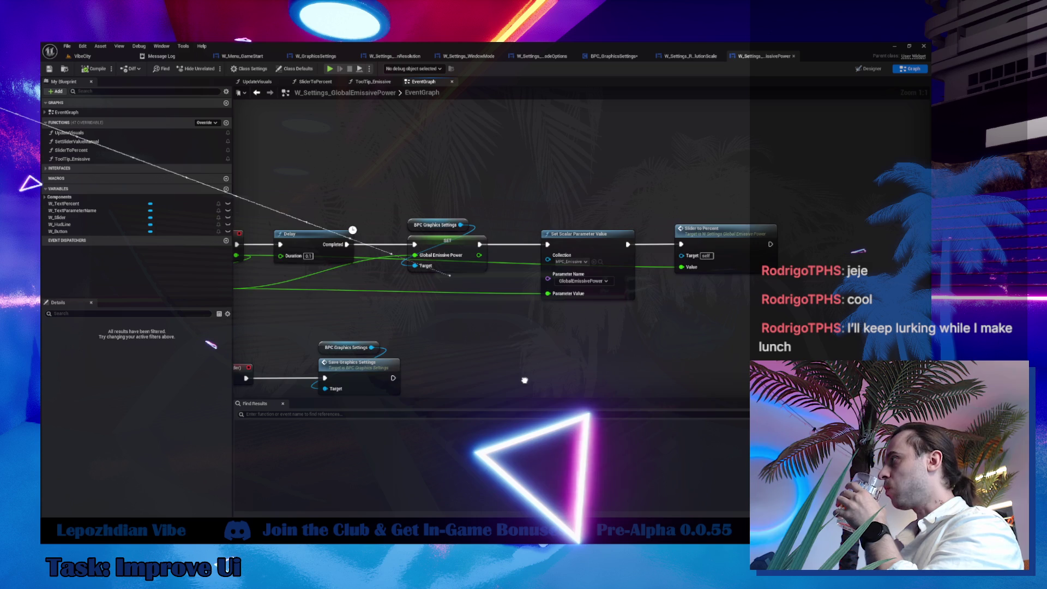
left_click_drag(528, 197, 573, 246)
double_click(411, 163)
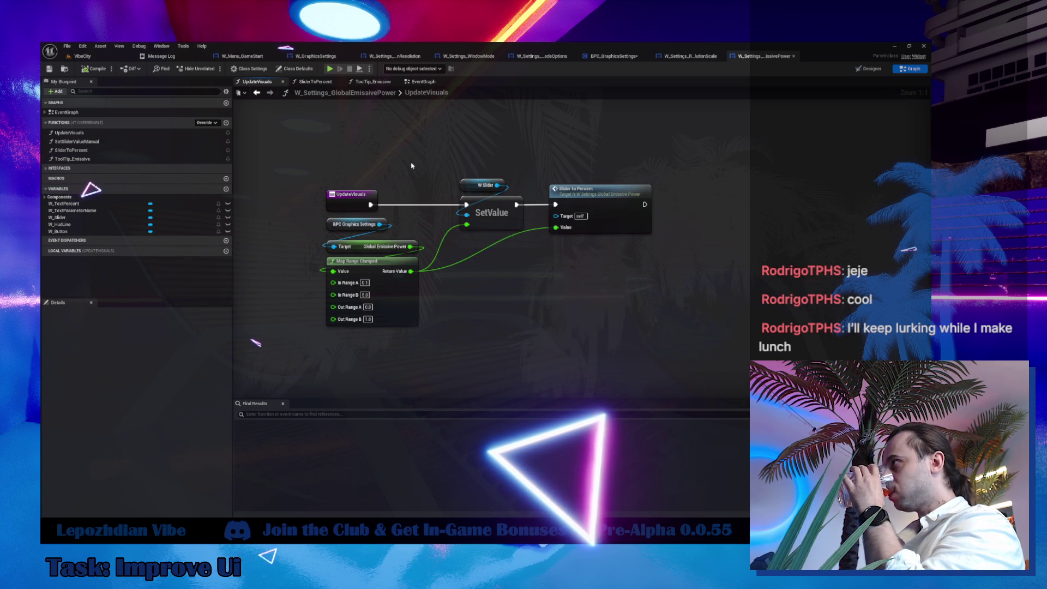
mouse_move(410, 216)
left_mouse_down()
mouse_move(568, 296)
mouse_move(664, 311)
left_mouse_up()
left_click_drag(395, 212, 374, 275)
Return to the EventGraph and place the copied nodes beside the Update Visuals call.
left_click(420, 83)
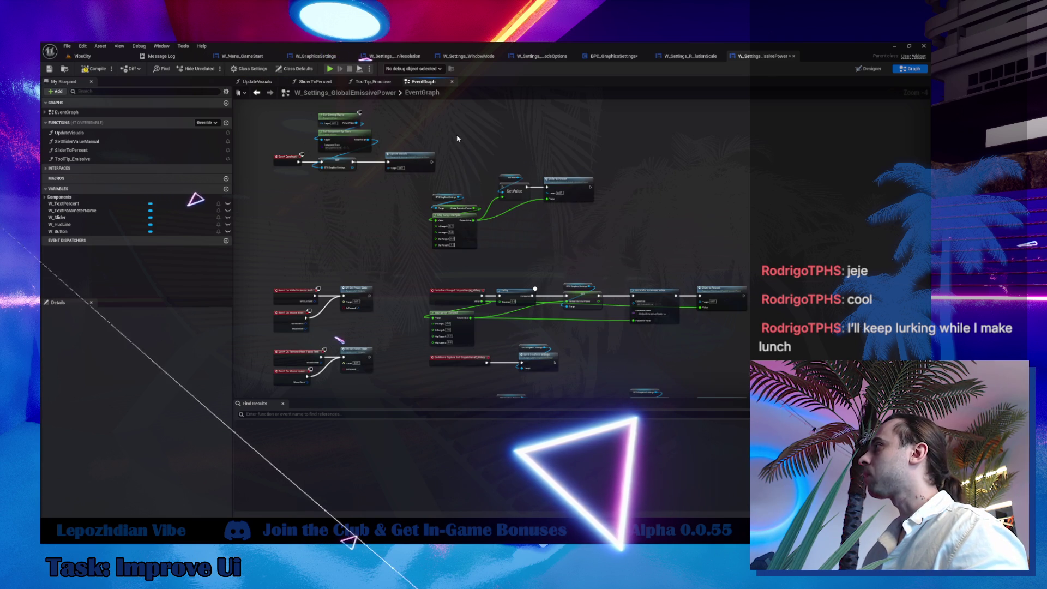
scroll(451, 147, "up", 3)
mouse_move(451, 160)
left_mouse_down()
mouse_move(451, 133)
mouse_move(472, 239)
mouse_move(346, 95)
mouse_move(549, 283)
left_mouse_up()
left_click_drag(487, 260, 510, 252)
Add a Bind Event to Apply Graphic Settings Dispatcher node from the BPC Graphics Settings return value.
type("apply")
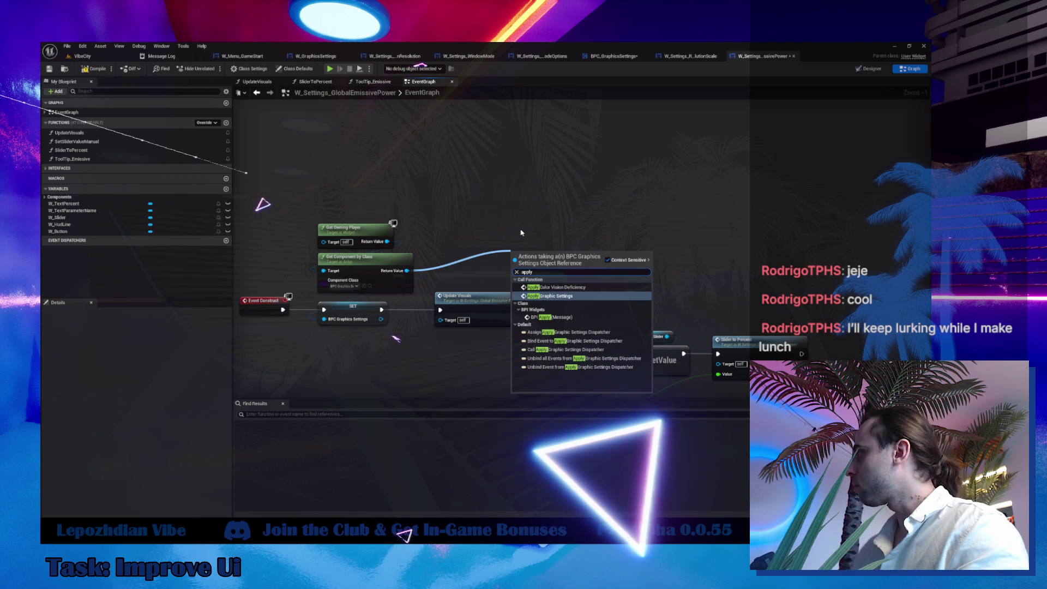
left_click(614, 341)
left_click_drag(547, 283, 432, 185)
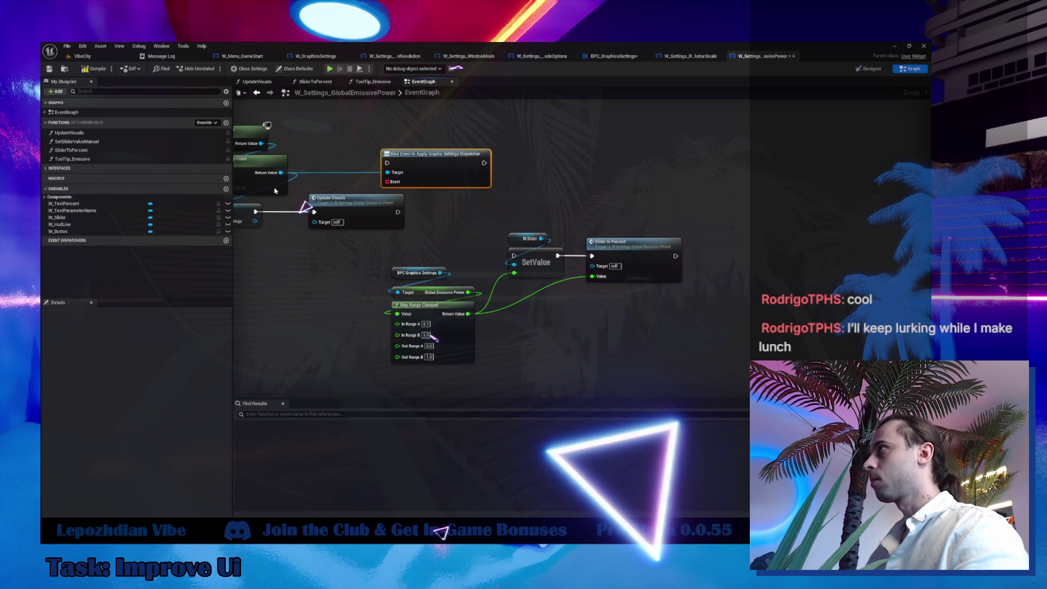
left_click(250, 71)
Add an Event BPI_UpdateVisuals node below the Update Visuals call and arrange the setup nodes.
right_click(357, 345)
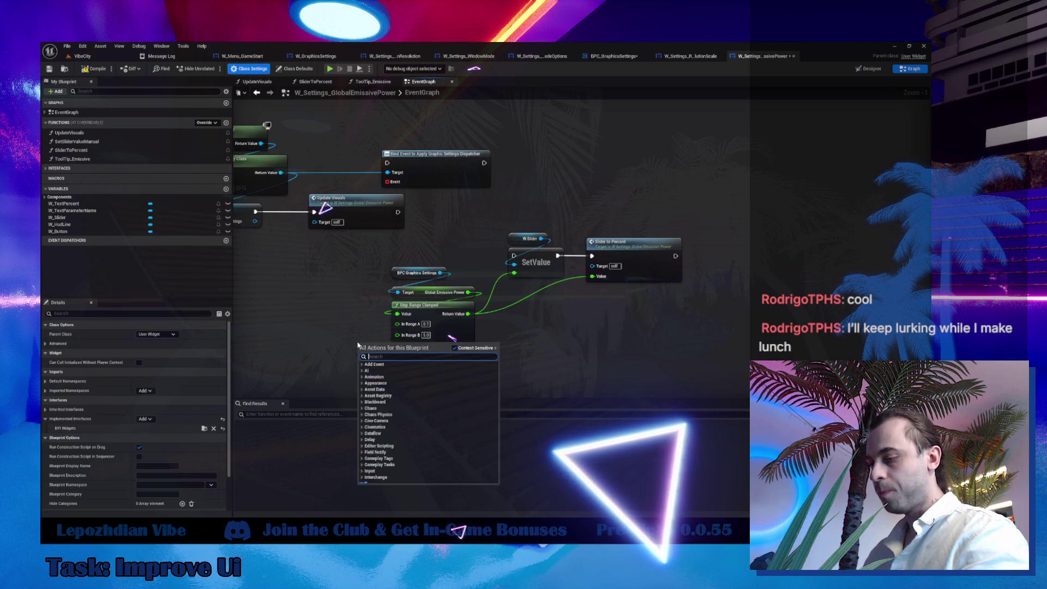
type("b")
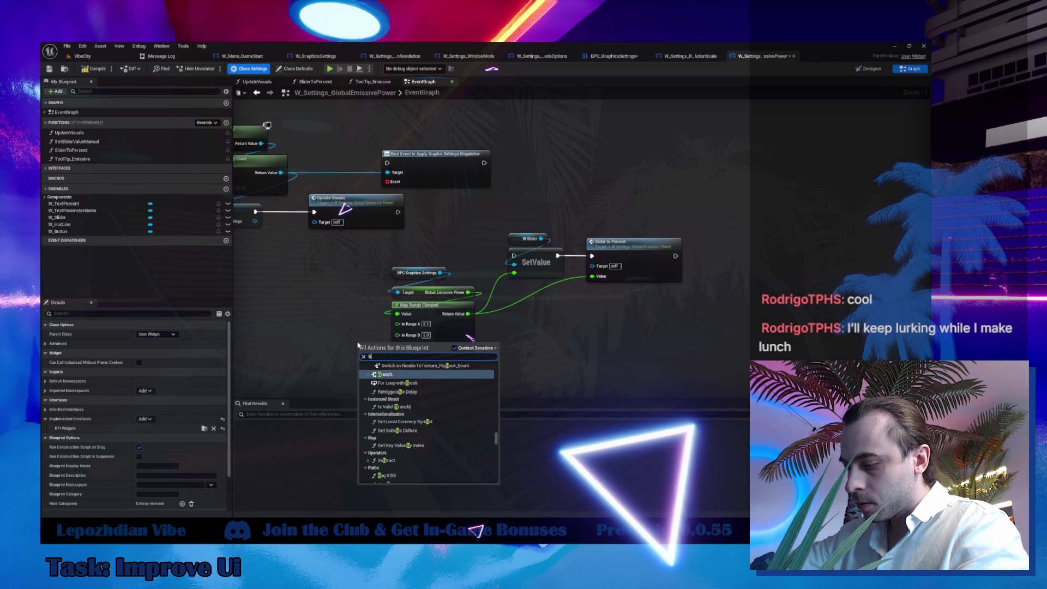
type("pi update ")
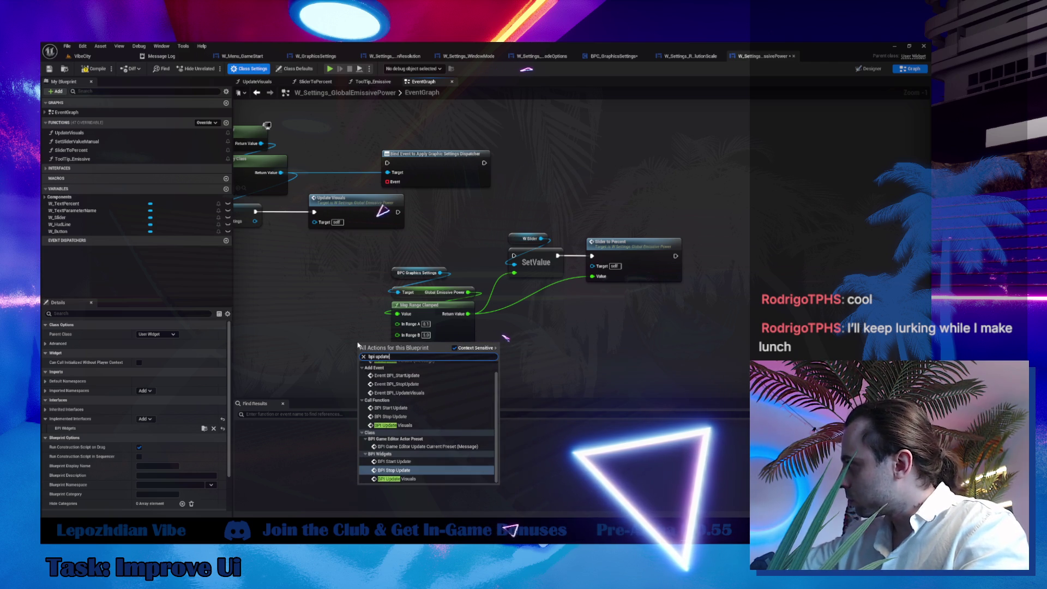
type("vis")
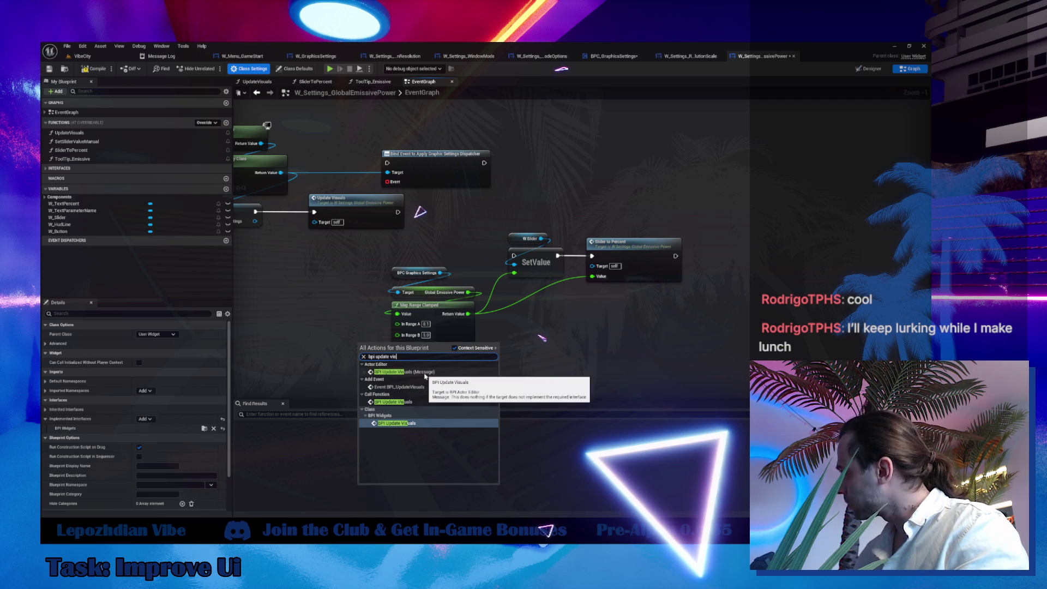
left_click(399, 386)
left_click_drag(383, 359, 315, 314)
mouse_move(302, 196)
left_mouse_down()
mouse_move(338, 212)
mouse_move(455, 162)
mouse_move(421, 301)
mouse_move(582, 255)
left_mouse_up()
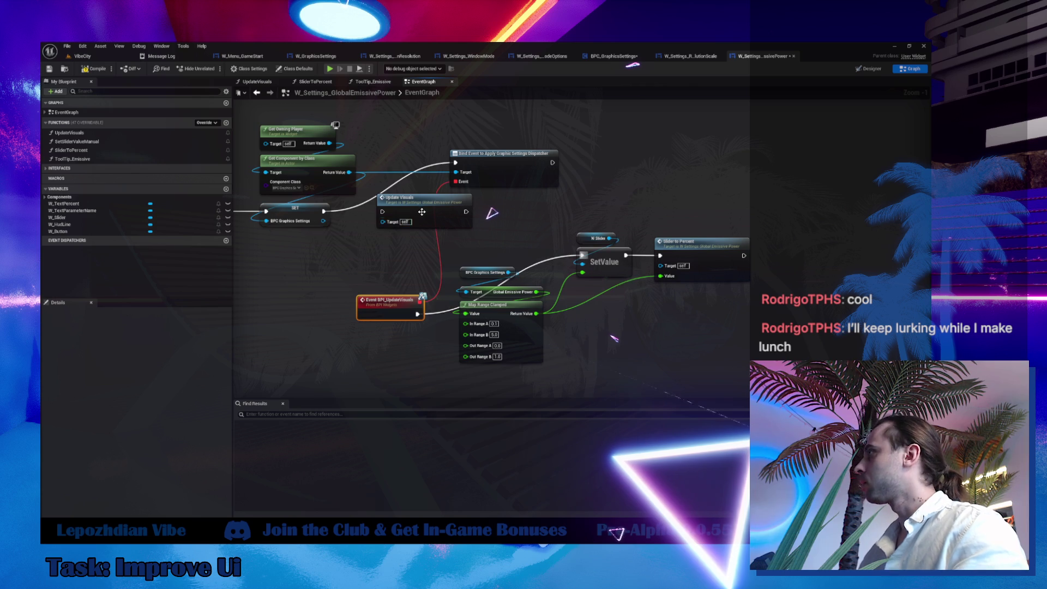
left_click_drag(415, 216, 424, 230)
scroll(442, 227, "down", 2)
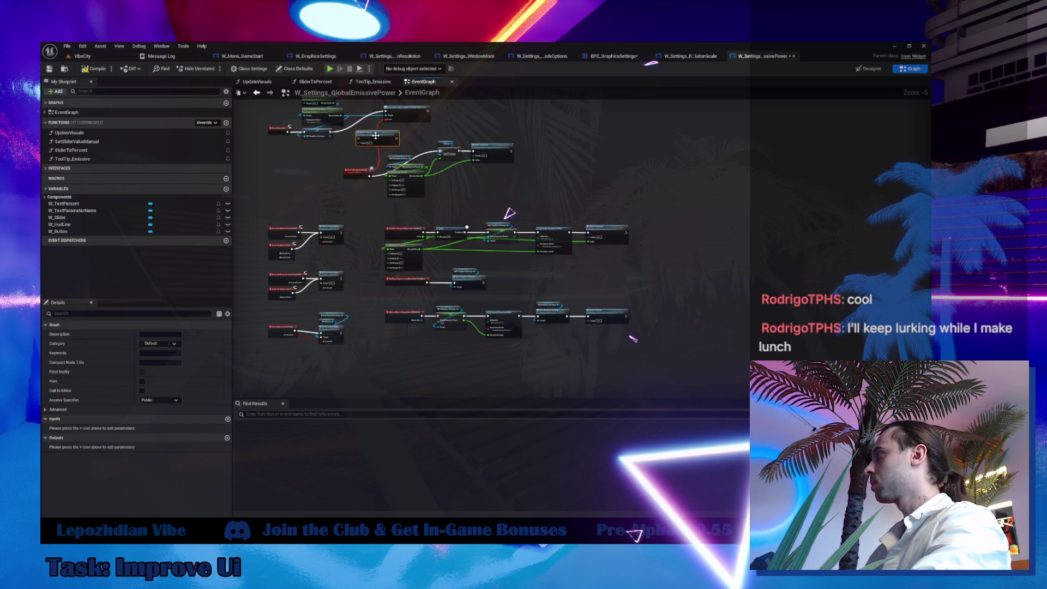
Delete the Update Visuals call and the UpdateVisuals function, wiring the bind event's exec into SetValue.
scroll(383, 147, "up", 2)
right_click(383, 147)
left_click(404, 162)
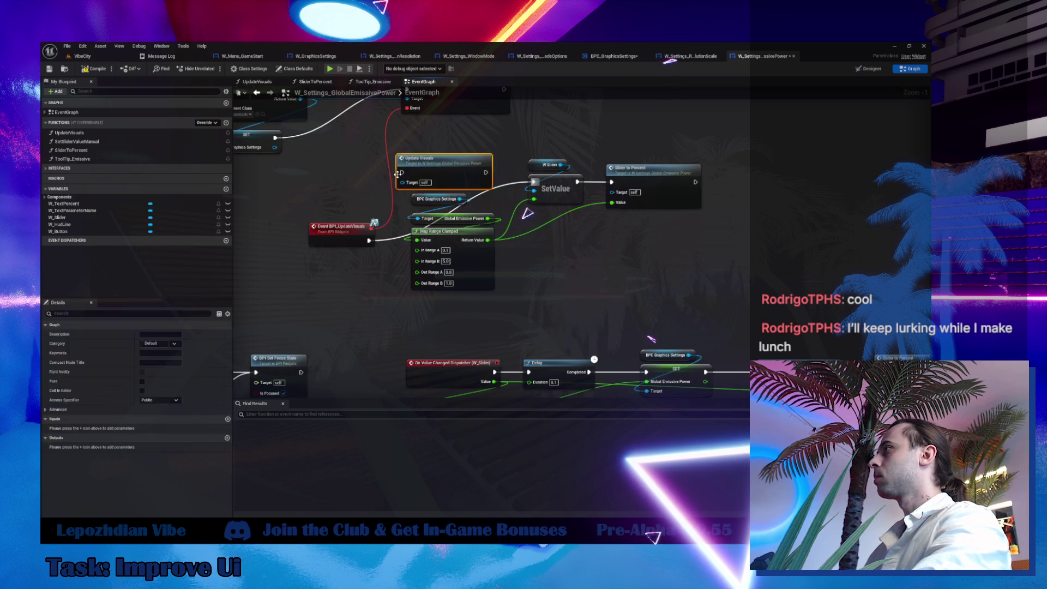
mouse_move(480, 101)
left_mouse_down()
mouse_move(463, 143)
mouse_move(516, 224)
left_mouse_up()
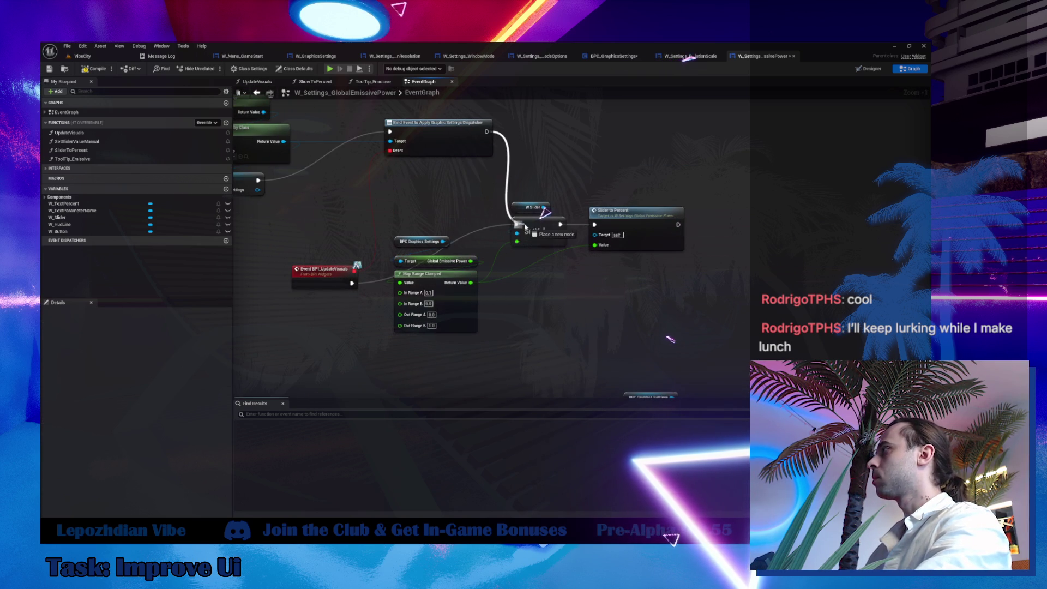
left_click(69, 133)
key("Delete")
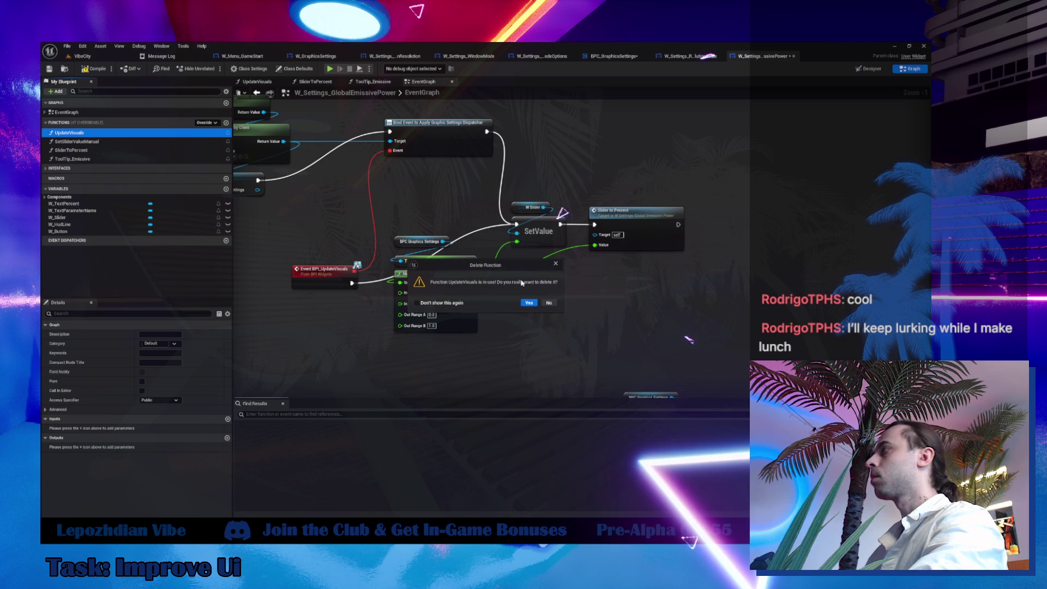
left_click(528, 303)
Rearrange the slider and Map Range Clamped nodes and wire Save Graphics Settings into SetValue.
left_click_drag(504, 256, 689, 201)
mouse_move(558, 235)
left_mouse_down()
mouse_move(615, 274)
mouse_move(631, 298)
left_mouse_up()
left_click(431, 240)
mouse_move(451, 302)
left_mouse_down()
mouse_move(600, 215)
mouse_move(640, 238)
left_mouse_up()
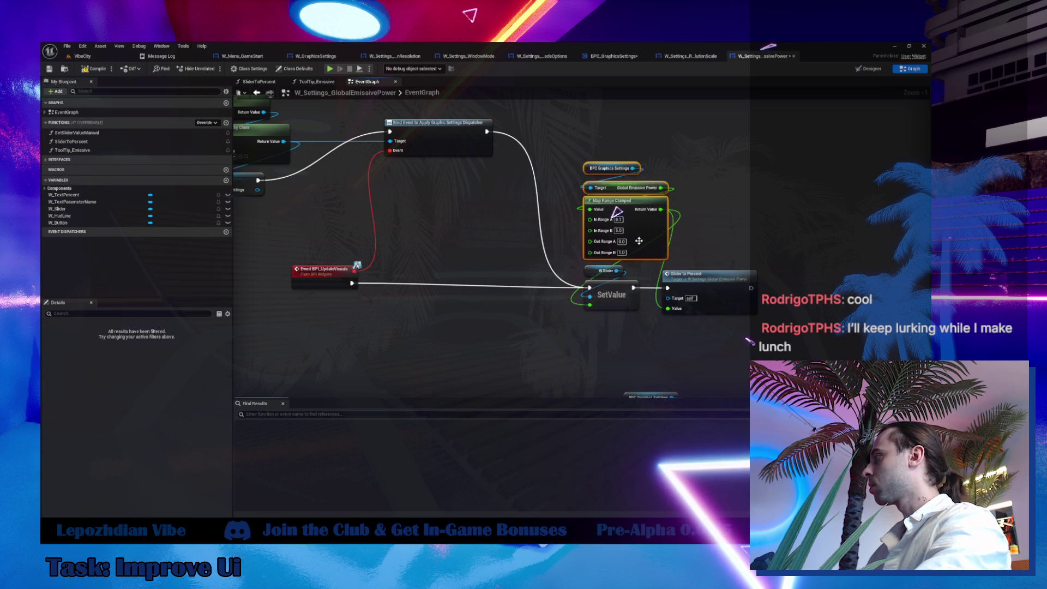
scroll(620, 211, "down", 3)
mouse_move(540, 188)
left_mouse_down()
mouse_move(595, 331)
mouse_move(490, 159)
left_mouse_up()
left_click_drag(648, 306, 674, 369)
mouse_move(611, 180)
left_mouse_down()
mouse_move(598, 234)
mouse_move(469, 131)
left_mouse_up()
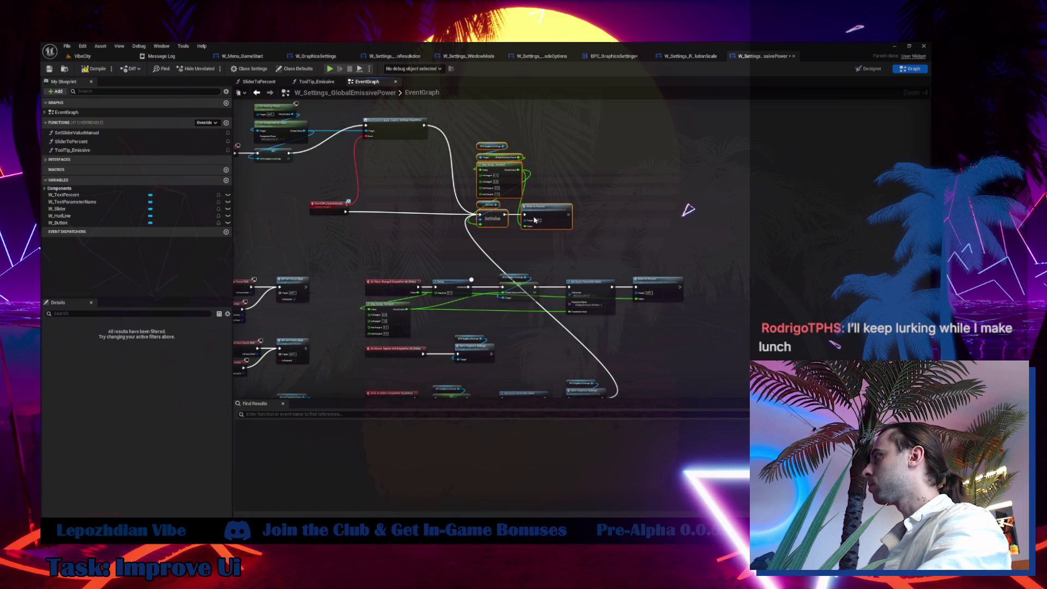
left_click_drag(492, 213, 809, 209)
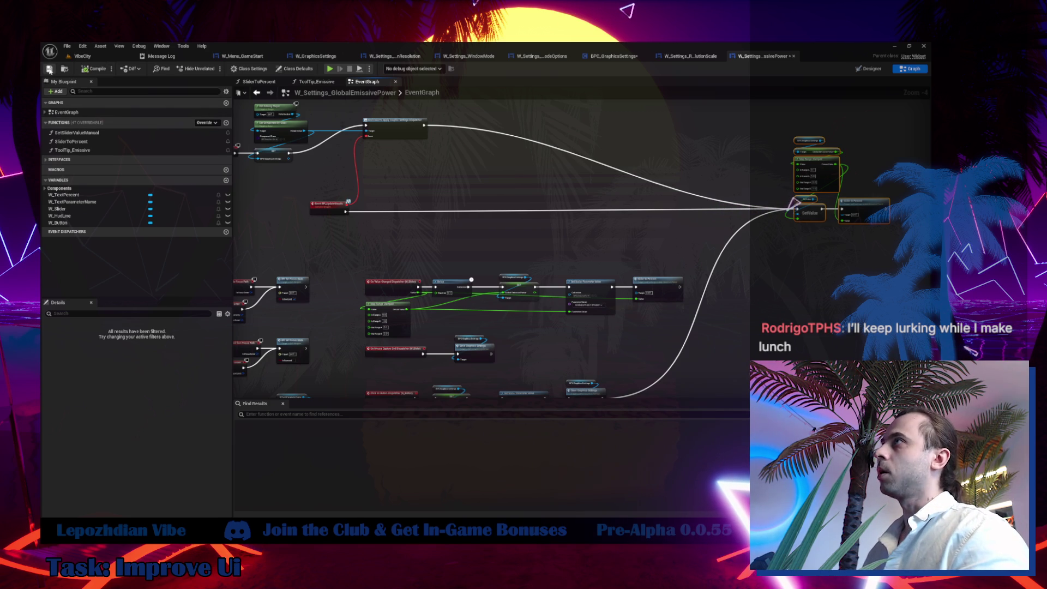
left_click(310, 56)
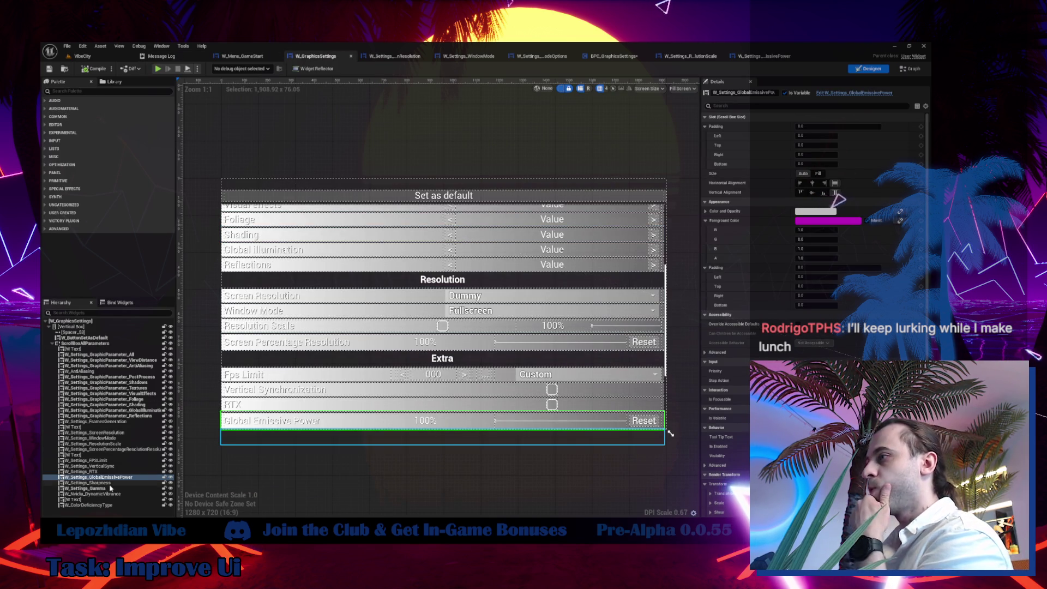
Select the Sharpness row, then the Brightness row's W_Settings_Brightness widget in the Hierarchy.
left_click(109, 483)
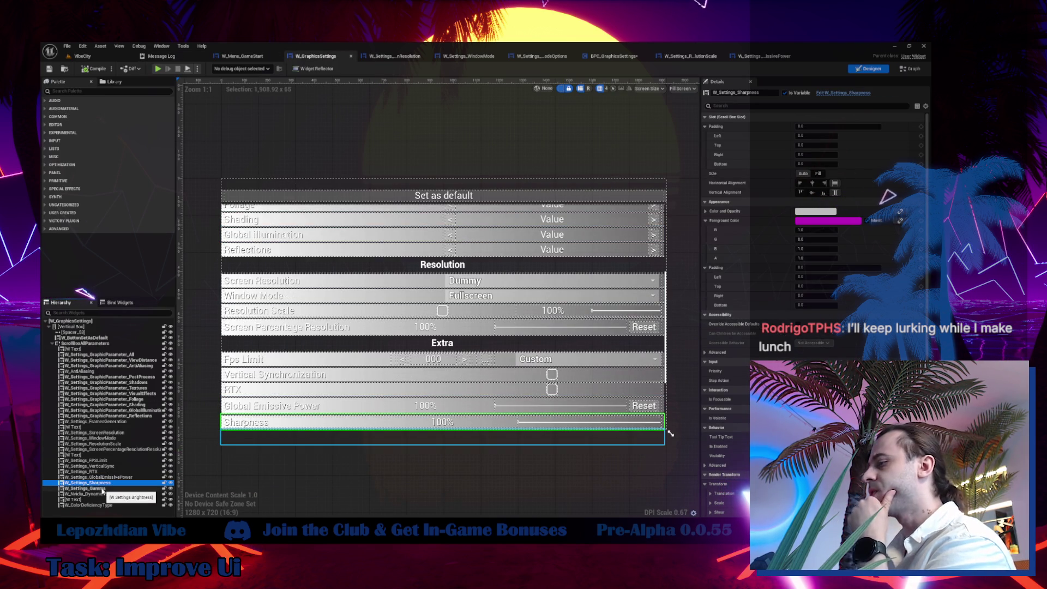
left_click(102, 488)
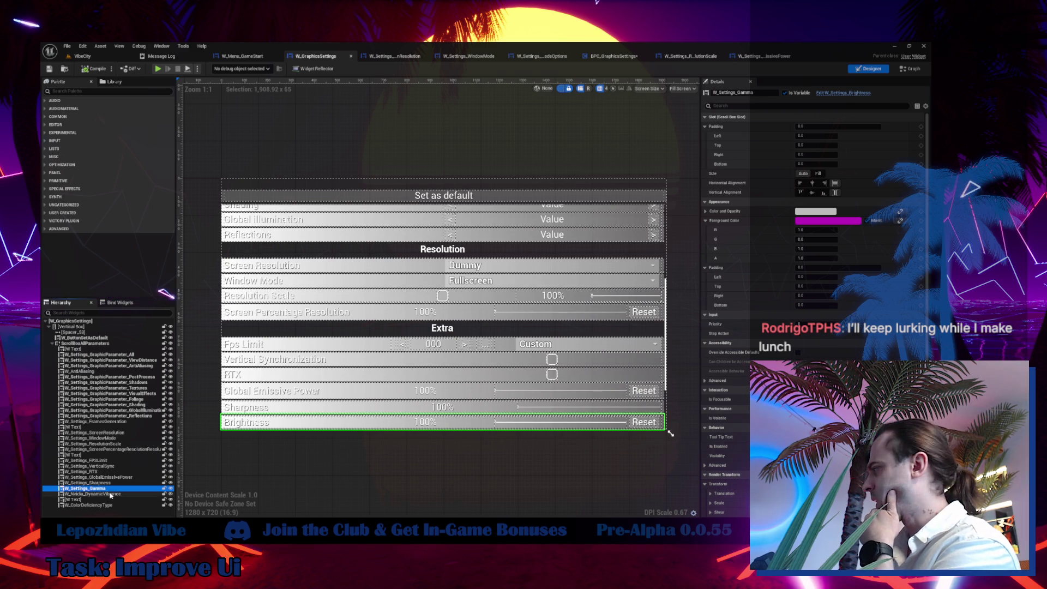
scroll(725, 325, "down", 6)
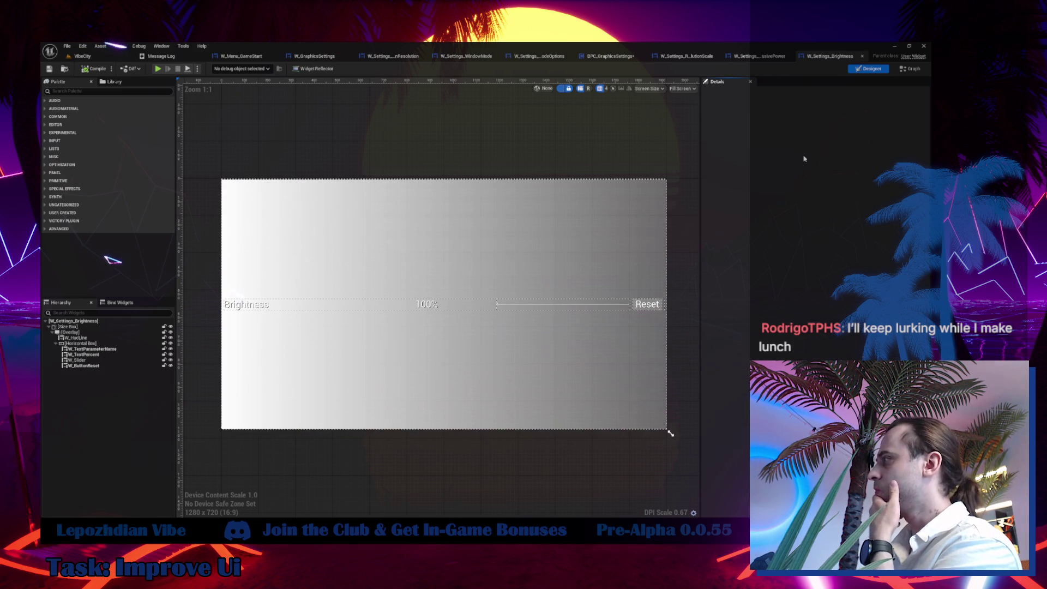
Follow the brightness widget's Set New Brightness node to its SetNewBrightness definition in BPC_GraphicsSettings.
left_click(909, 69)
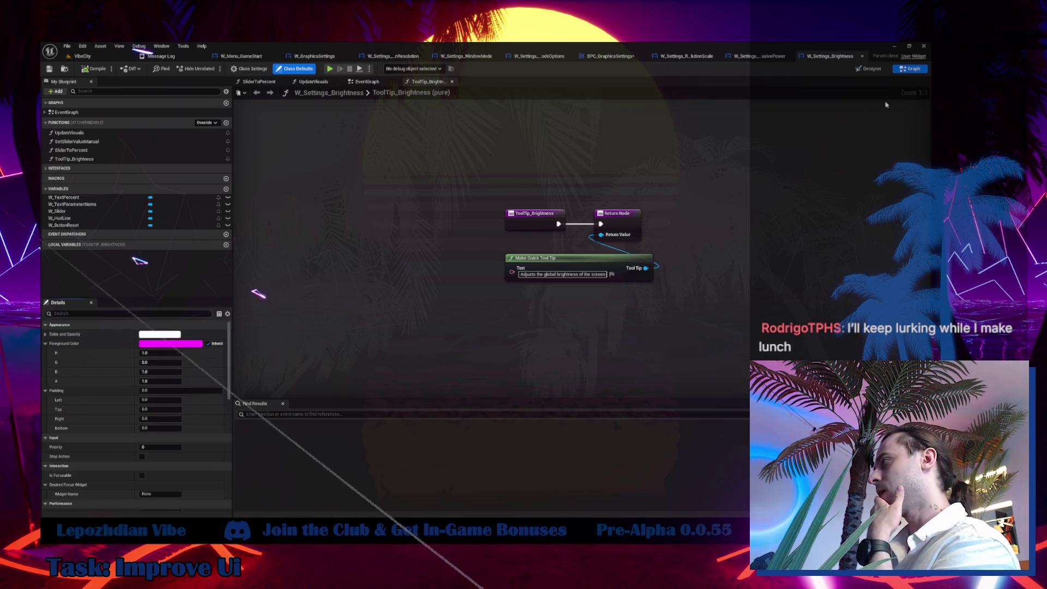
left_click(363, 83)
left_click(435, 260)
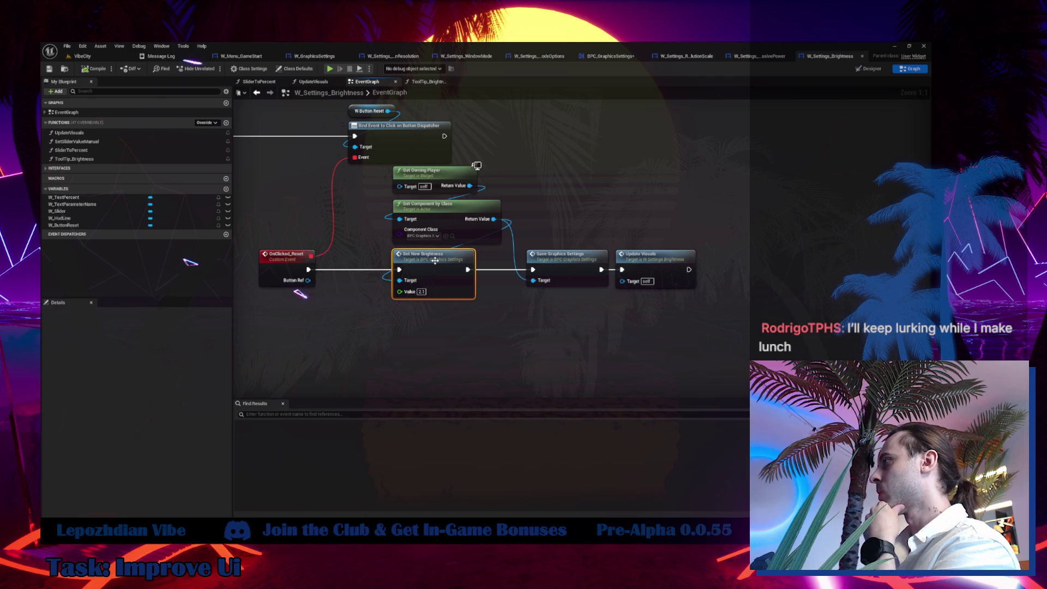
double_click(435, 261)
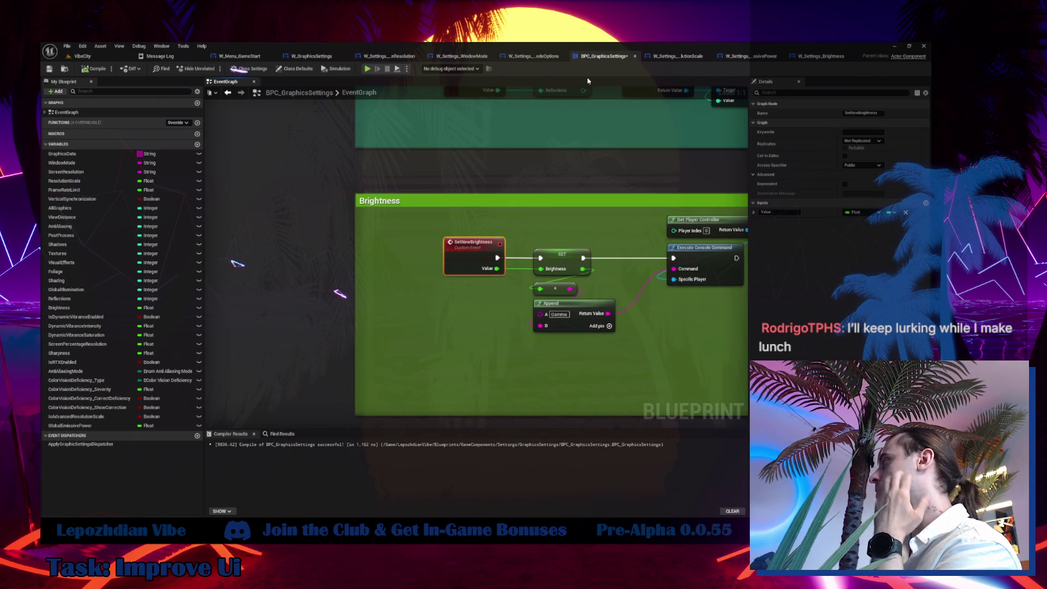
left_click(805, 57)
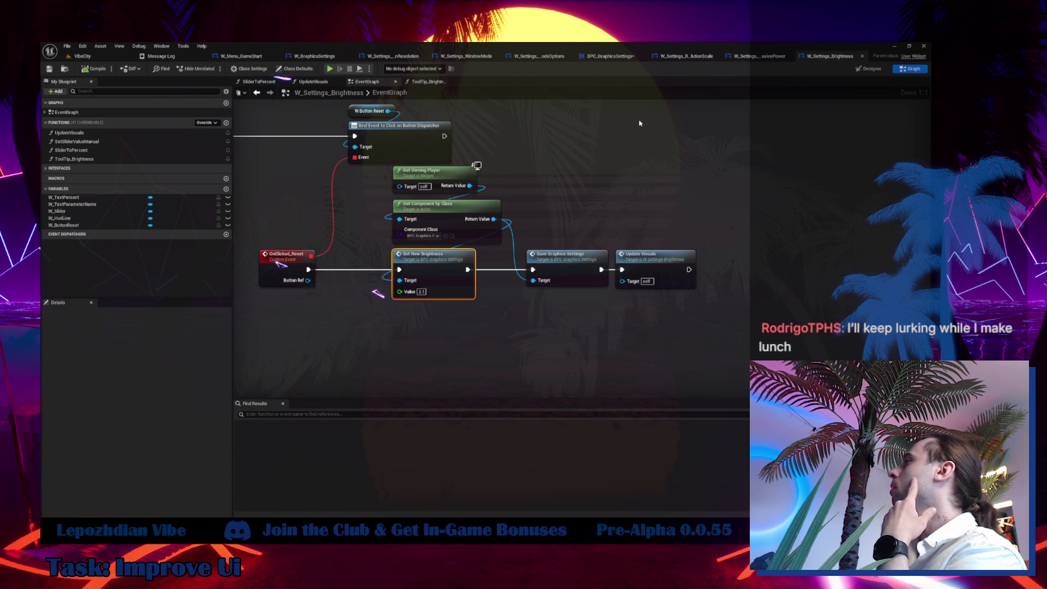
scroll(567, 184, "down", 4)
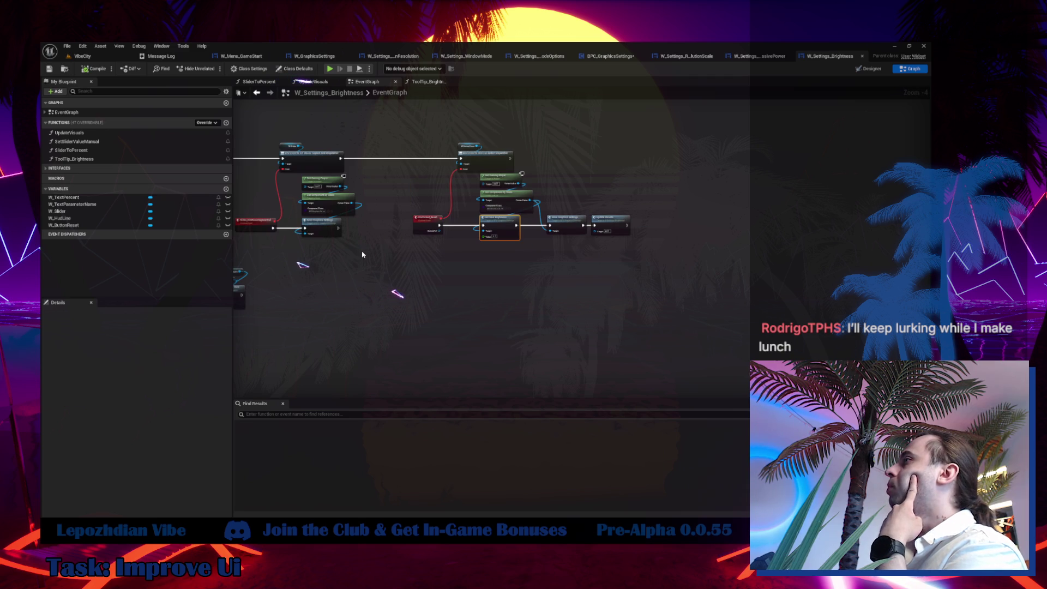
mouse_move(362, 254)
left_mouse_down()
mouse_move(551, 215)
mouse_move(678, 146)
left_mouse_up()
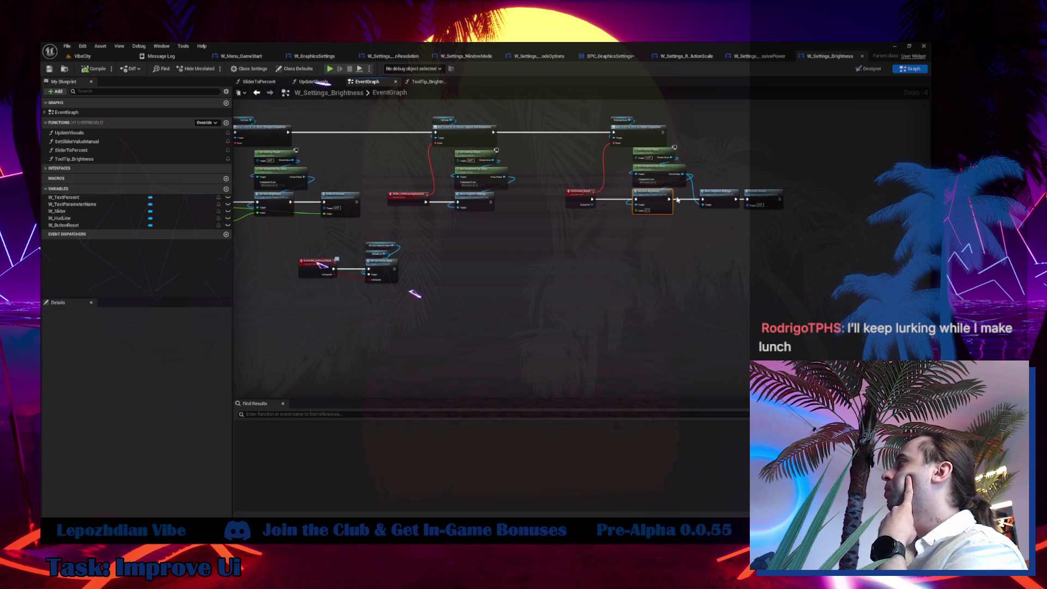
double_click(654, 200)
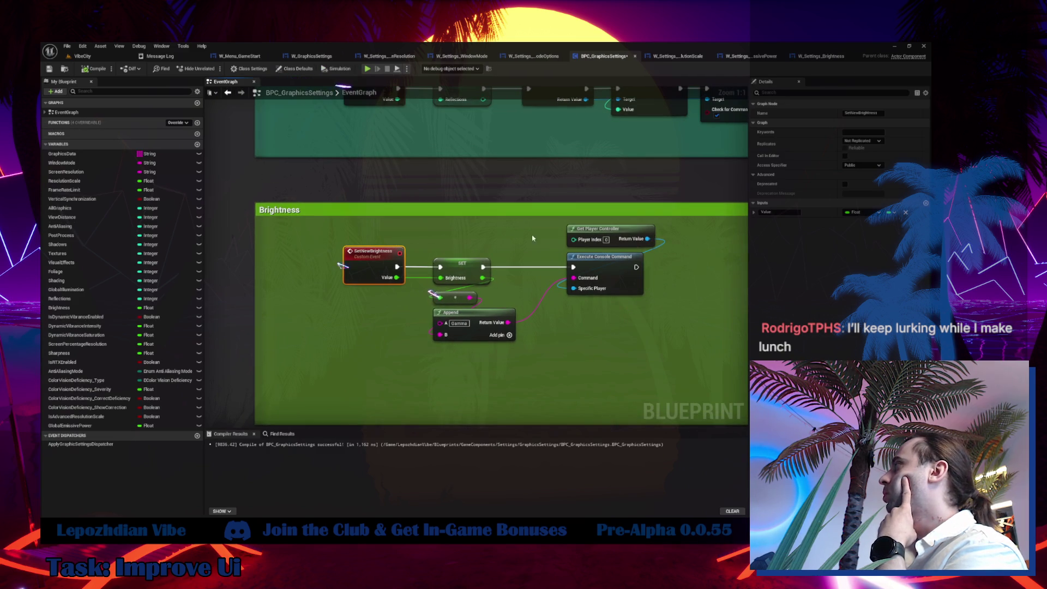
left_click(823, 56)
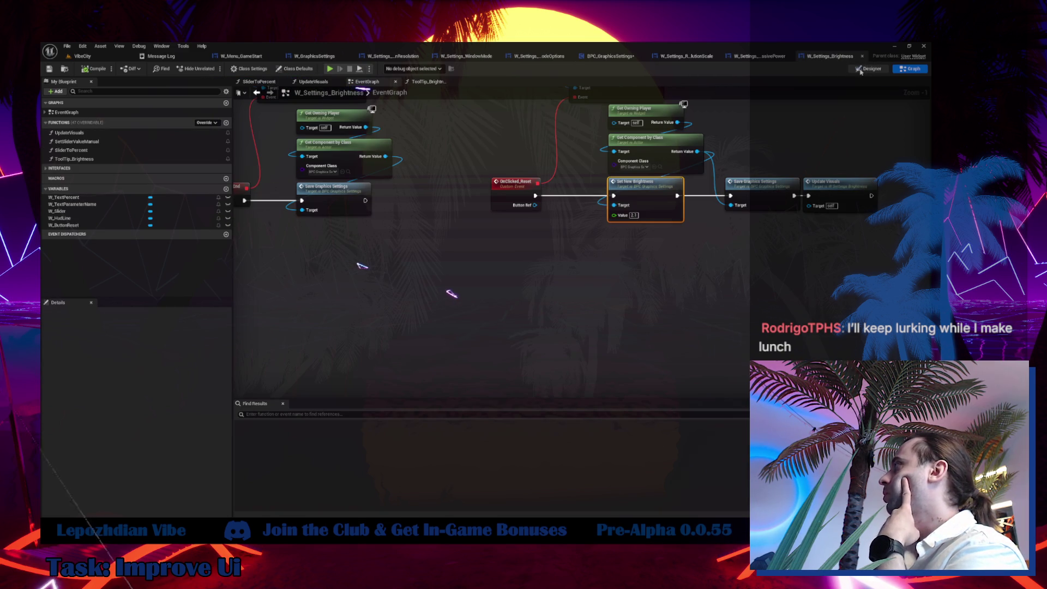
Inspect the W_ButtonReset button in the Designer, then return to the VibeCity level.
left_click(860, 70)
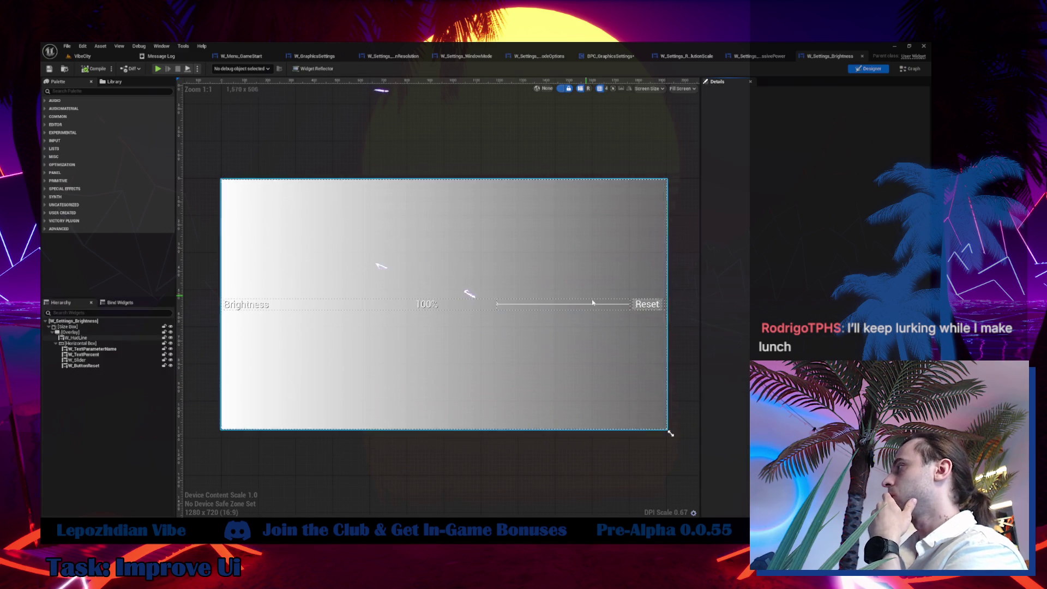
left_click(644, 306)
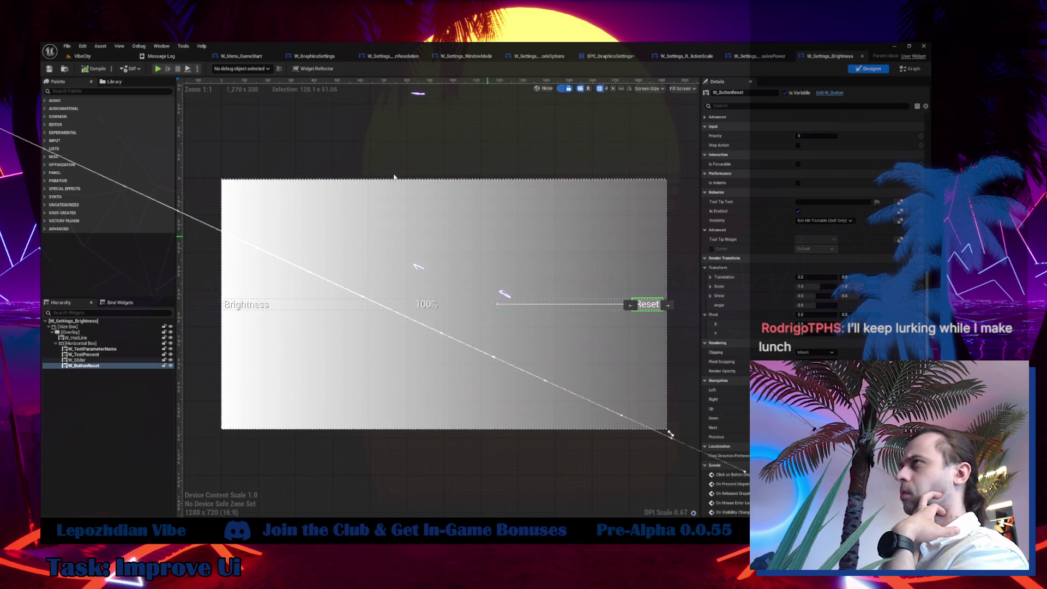
left_click(79, 56)
left_click(67, 46)
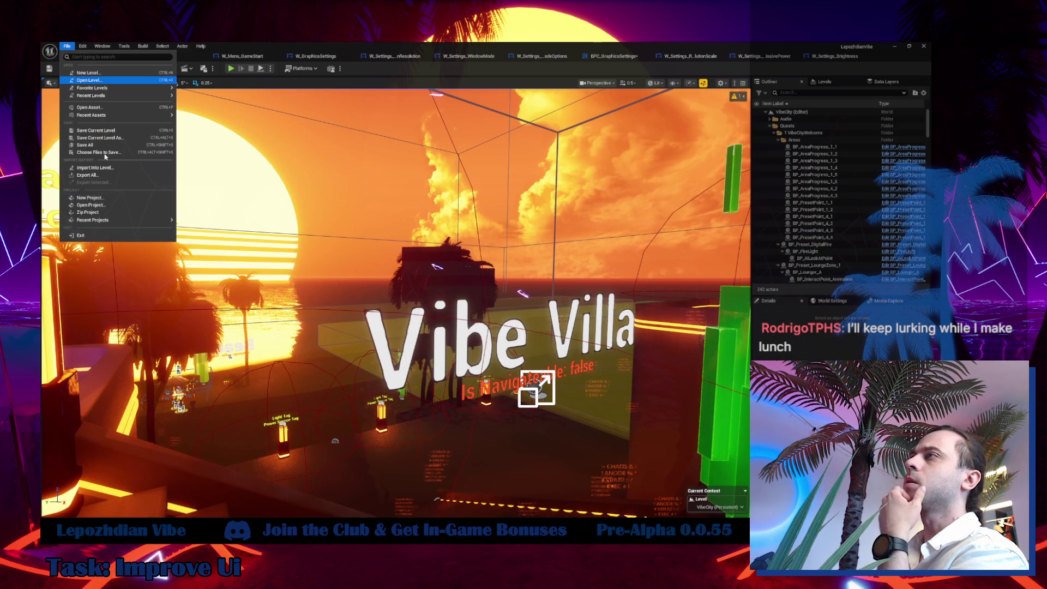
Save All modified assets, then start a Play-in-Editor session of VibeCity.
left_click(71, 149)
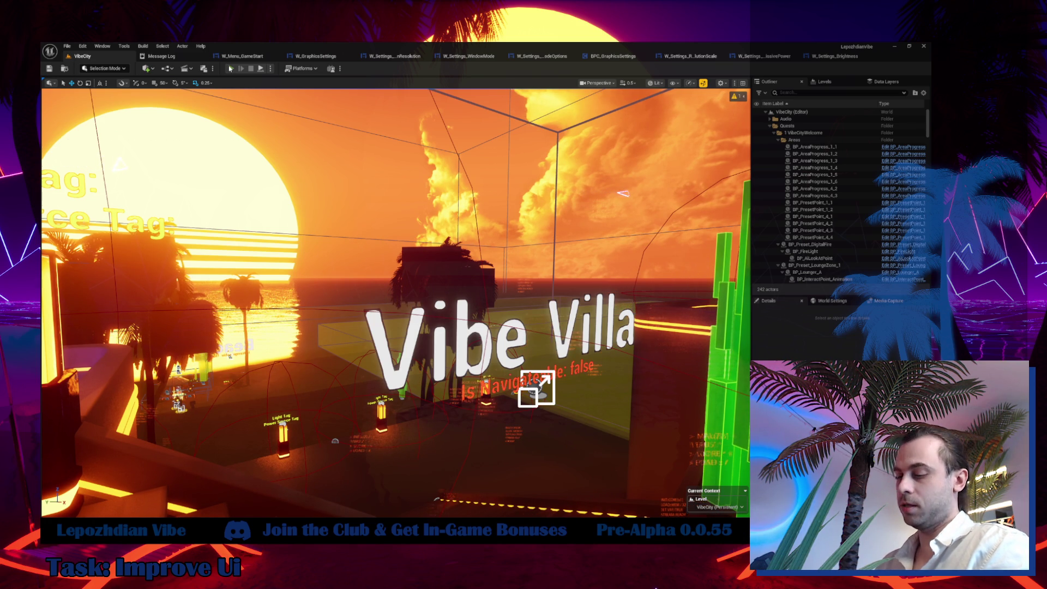
left_click(230, 70)
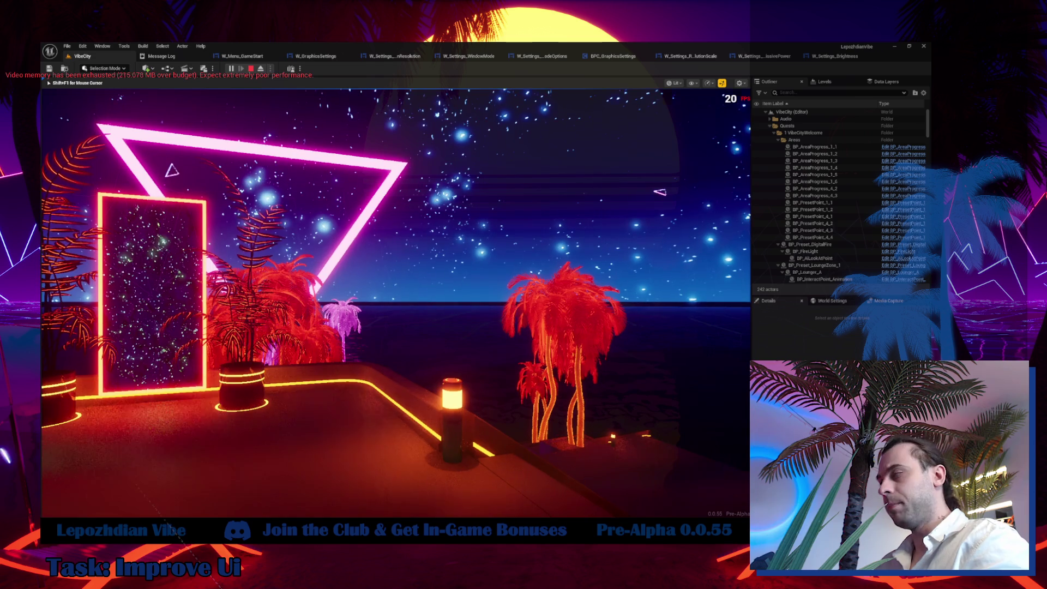
Open the in-game menu and go to Settings > Graphics.
key("Escape")
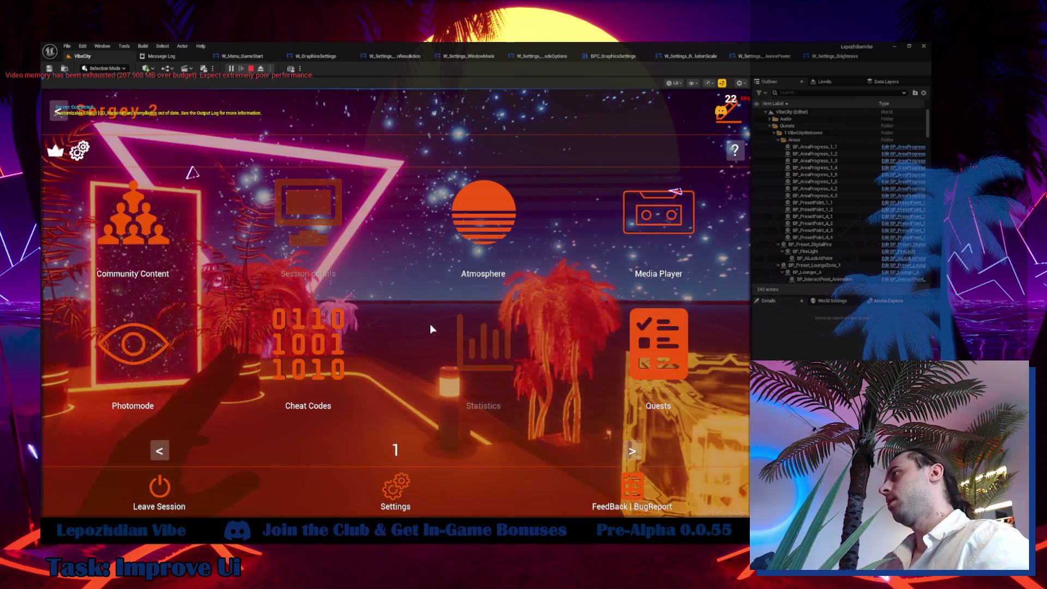
left_click(401, 484)
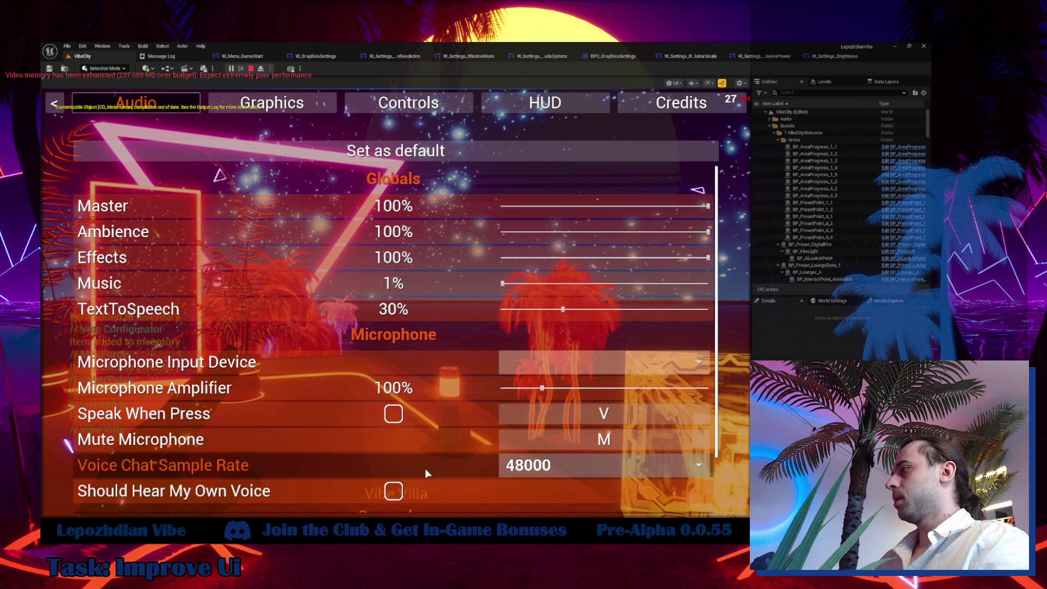
scroll(426, 436, "down", 2)
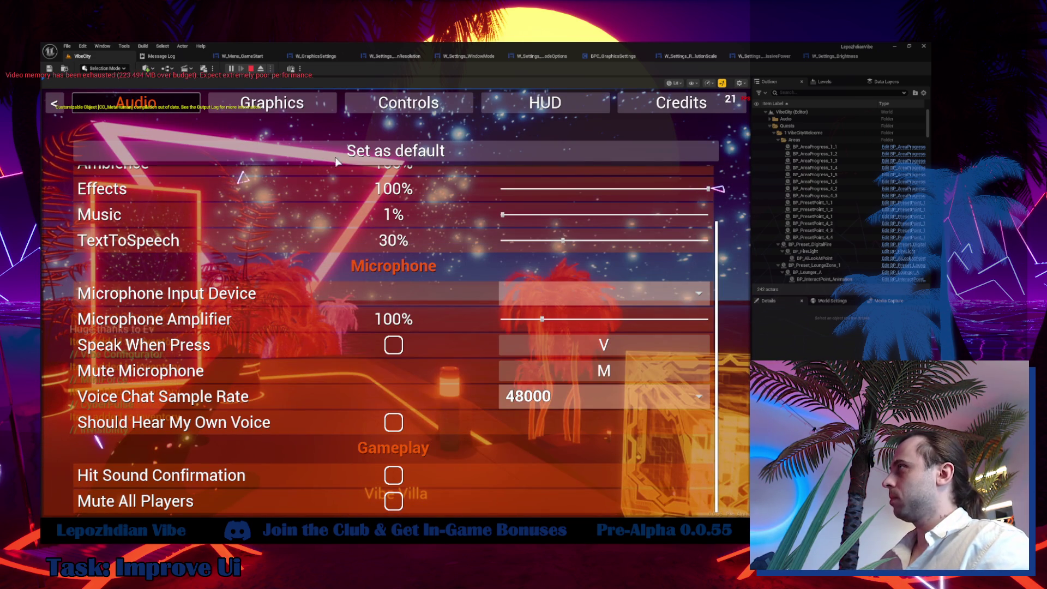
left_click(305, 106)
scroll(341, 392, "down", 8)
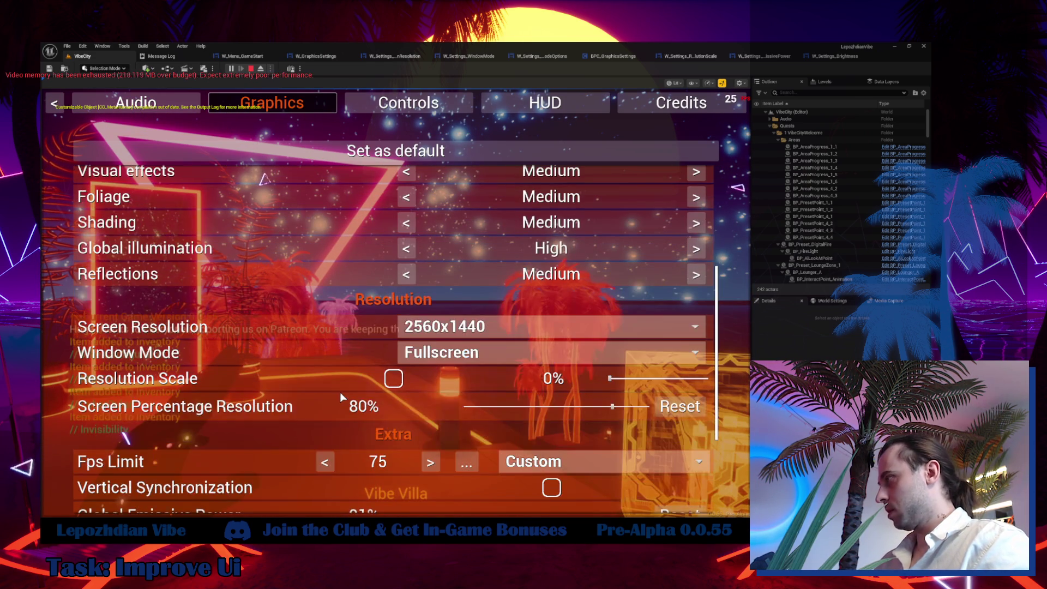
scroll(339, 390, "down", 1)
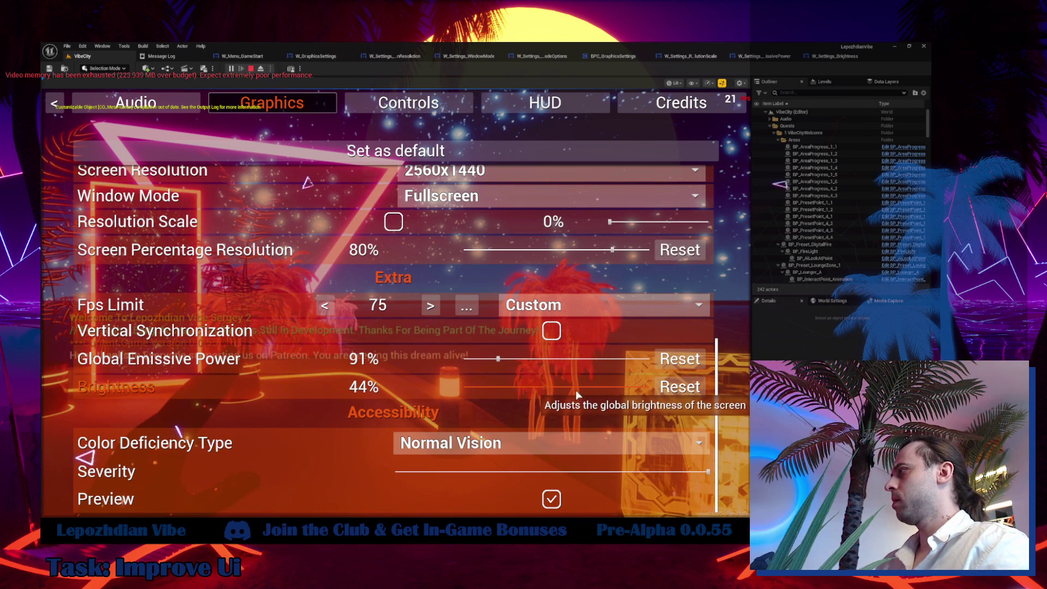
Test the Brightness slider down to 41% and its Reset button, then stop playing.
left_click(688, 388)
left_click(688, 389)
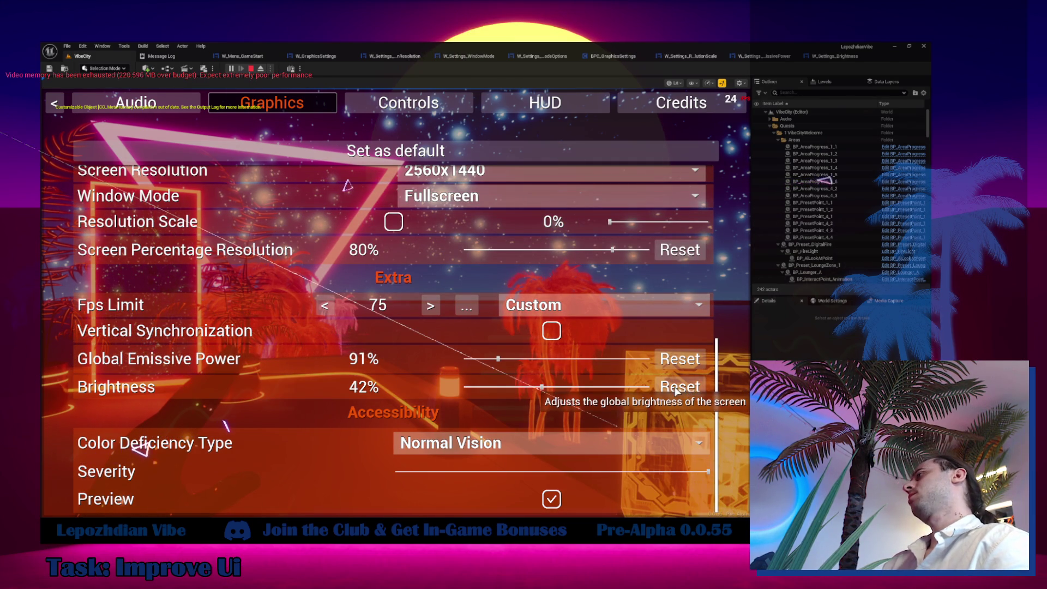
mouse_move(599, 389)
left_mouse_down()
mouse_move(712, 388)
mouse_move(447, 384)
mouse_move(747, 363)
left_mouse_up()
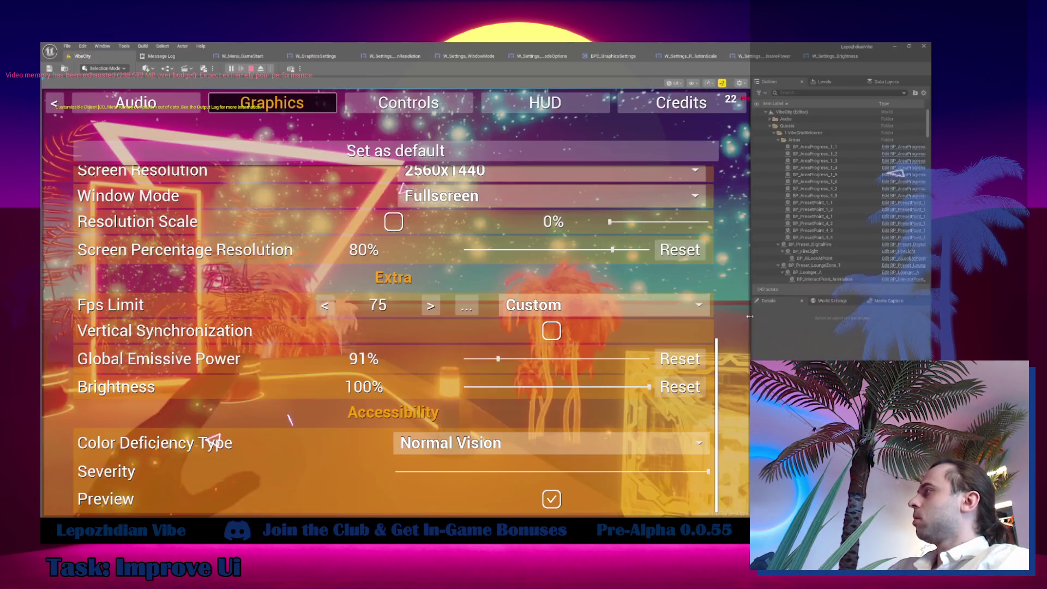
left_click(676, 387)
left_click(675, 387)
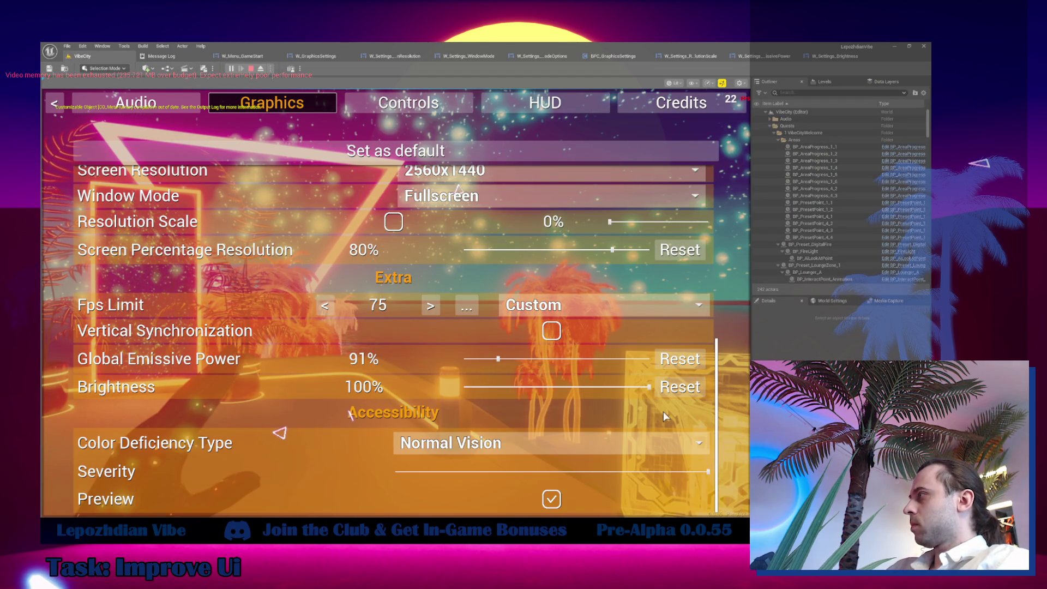
left_click(679, 388)
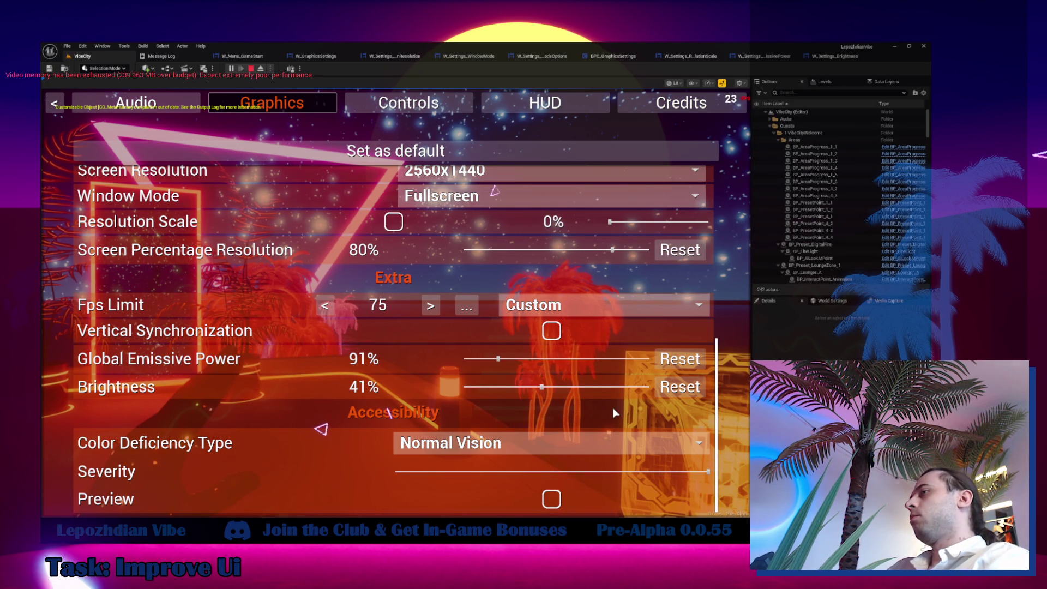
key("Escape")
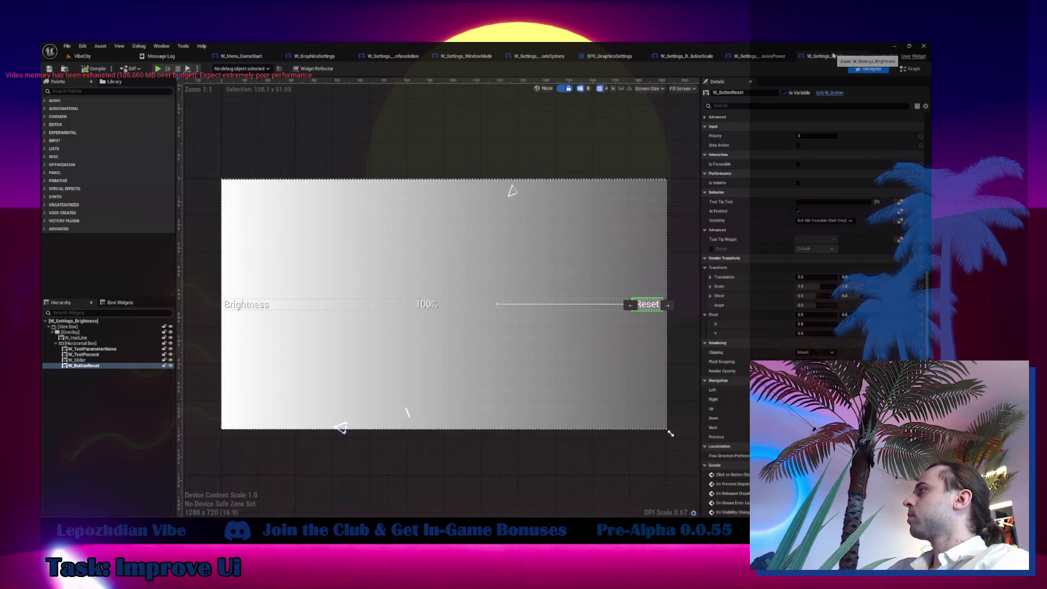
Back in the widget's event graph, shift the reset button's brightness nodes left.
left_click(908, 69)
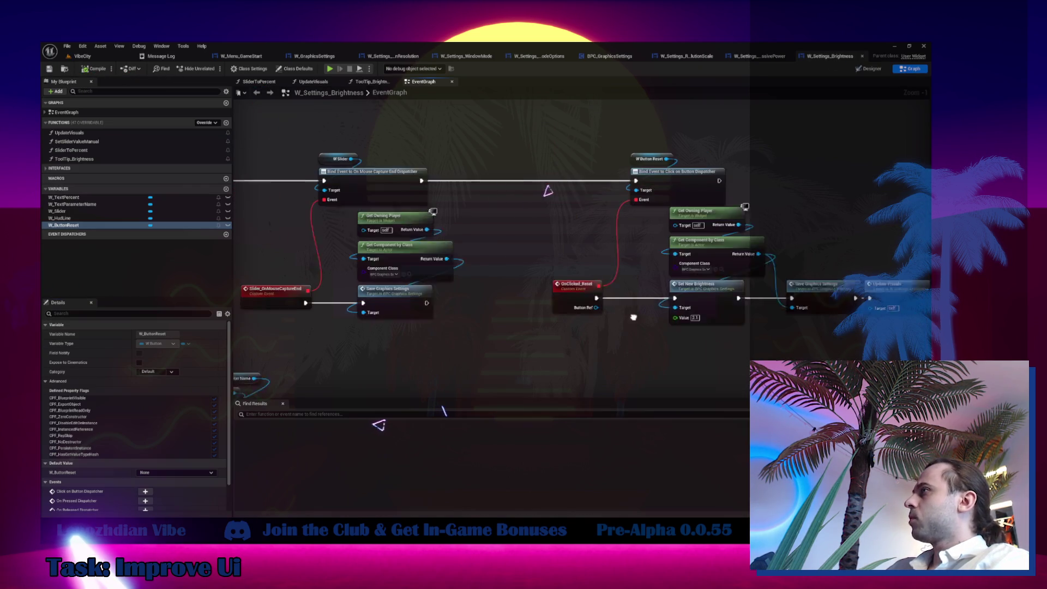
left_click_drag(660, 329, 531, 295)
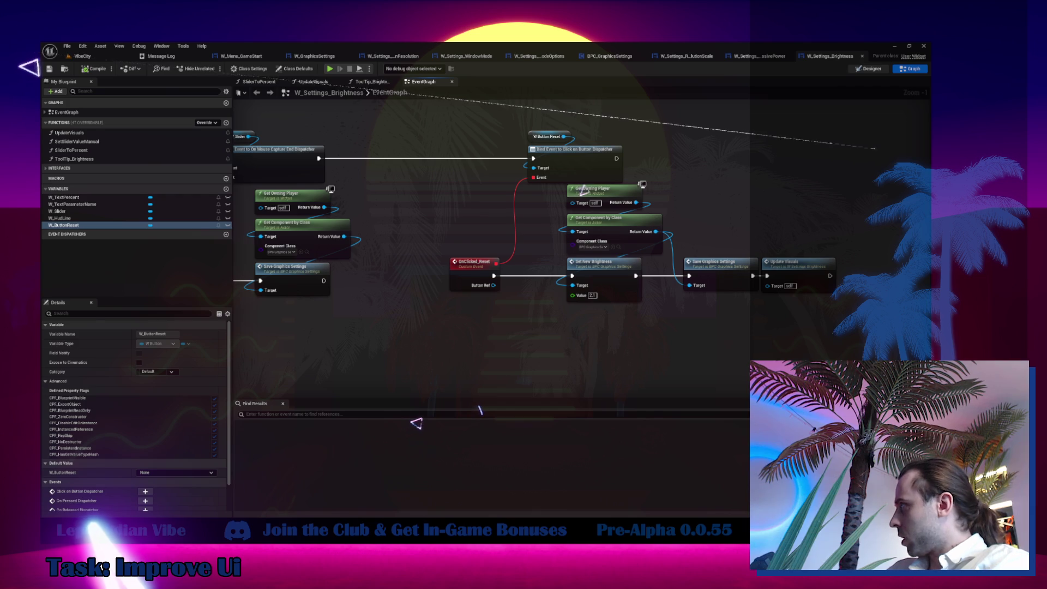
key("shift+F4")
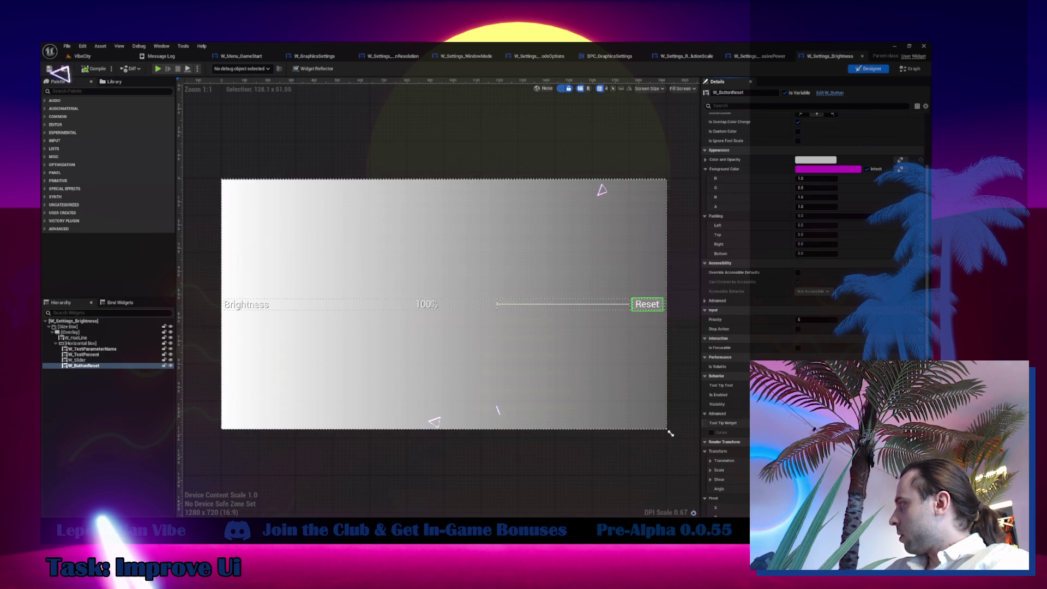
scroll(813, 300, "down", 6)
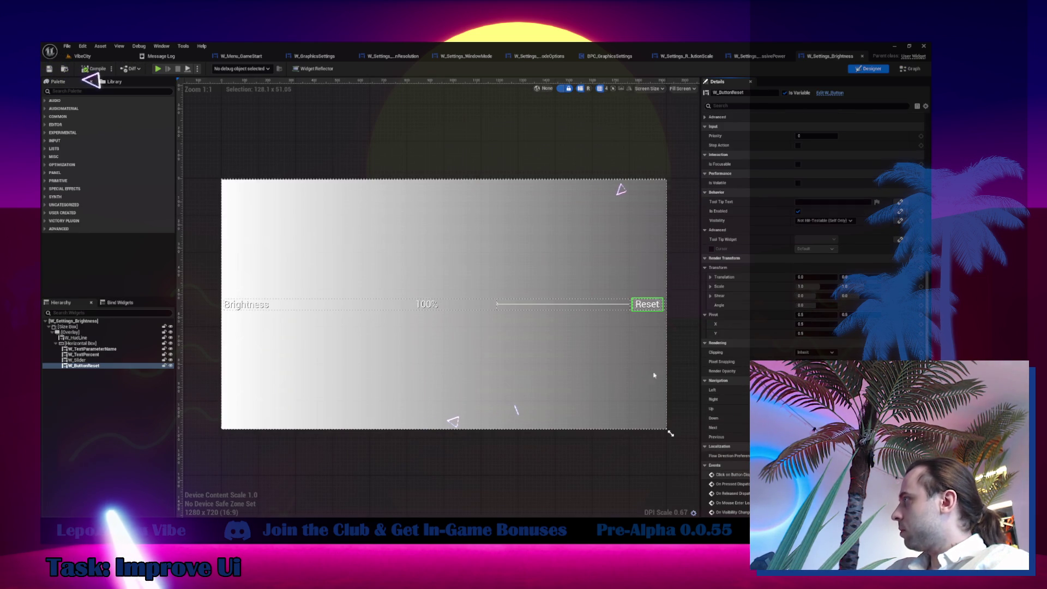
key("shift+F4")
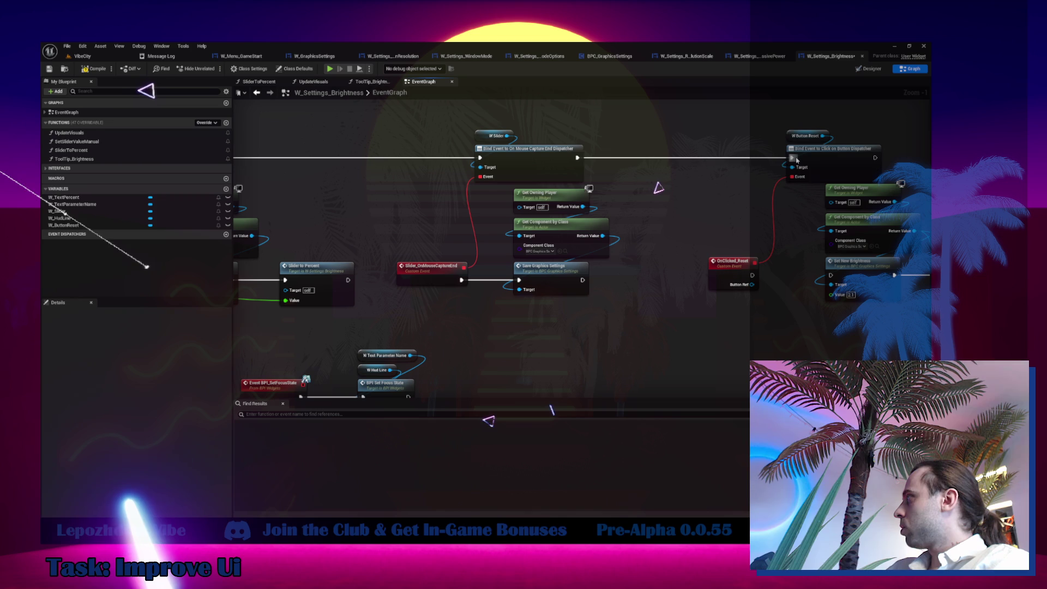
mouse_move(631, 175)
left_mouse_down()
mouse_move(753, 283)
mouse_move(914, 332)
left_mouse_up()
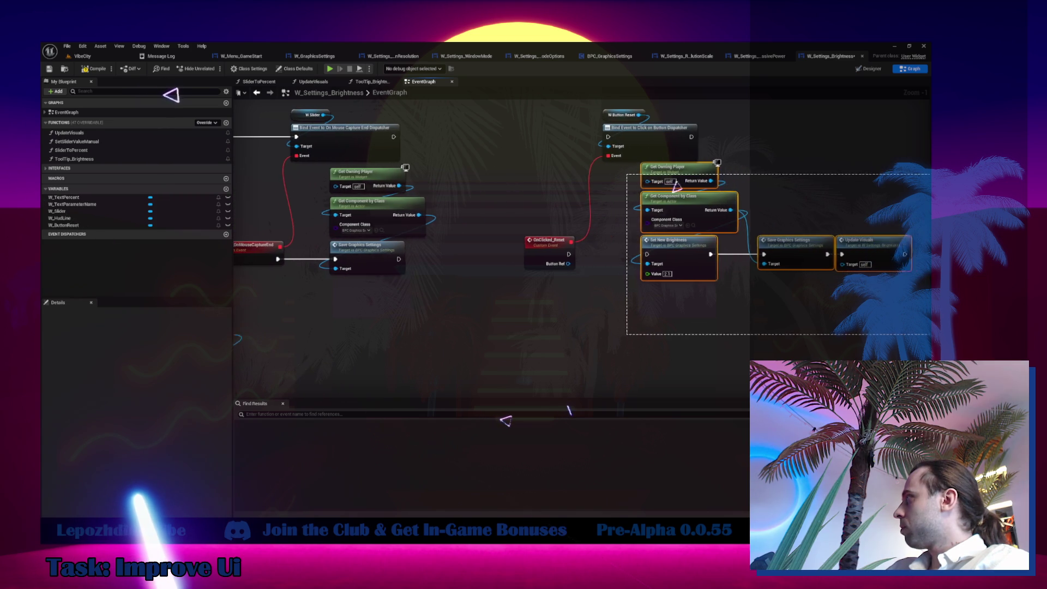
scroll(763, 250, "down", 5)
scroll(554, 387, "up", 5)
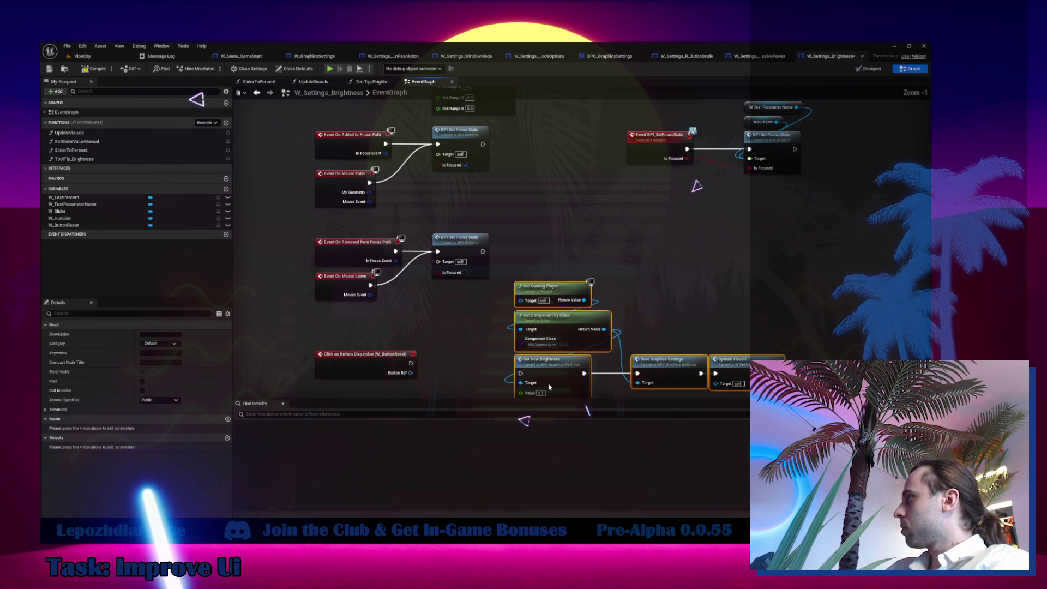
mouse_move(554, 387)
left_mouse_down()
mouse_move(521, 275)
mouse_move(383, 291)
left_mouse_up()
scroll(600, 245, "down", 2)
Delete the OnClicked_Reset event and its bind node, then reposition the Set New Brightness group.
left_click_drag(679, 115, 812, 297)
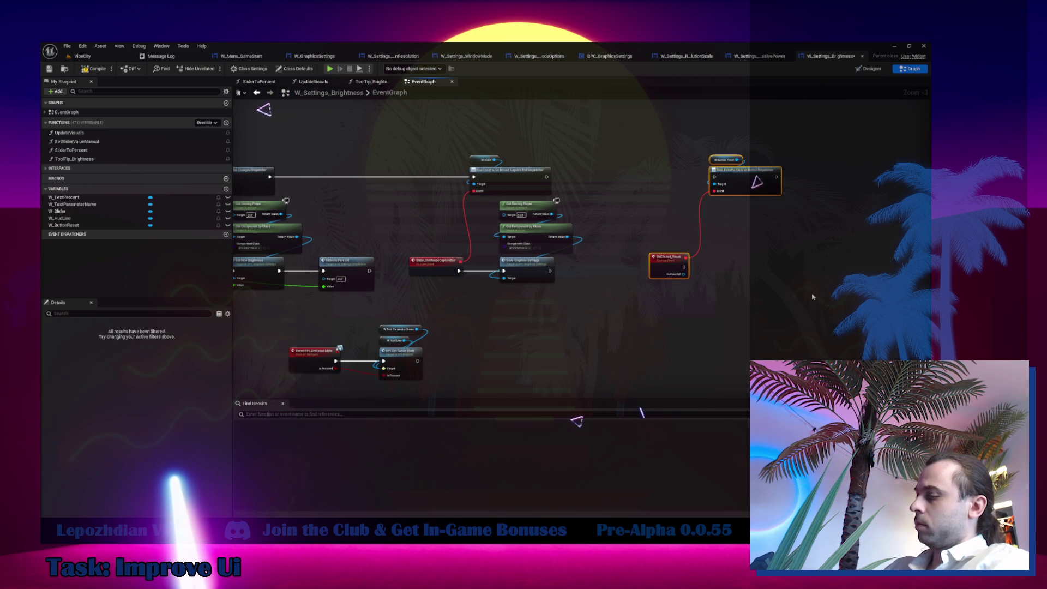
key("Delete")
scroll(664, 298, "up", 3)
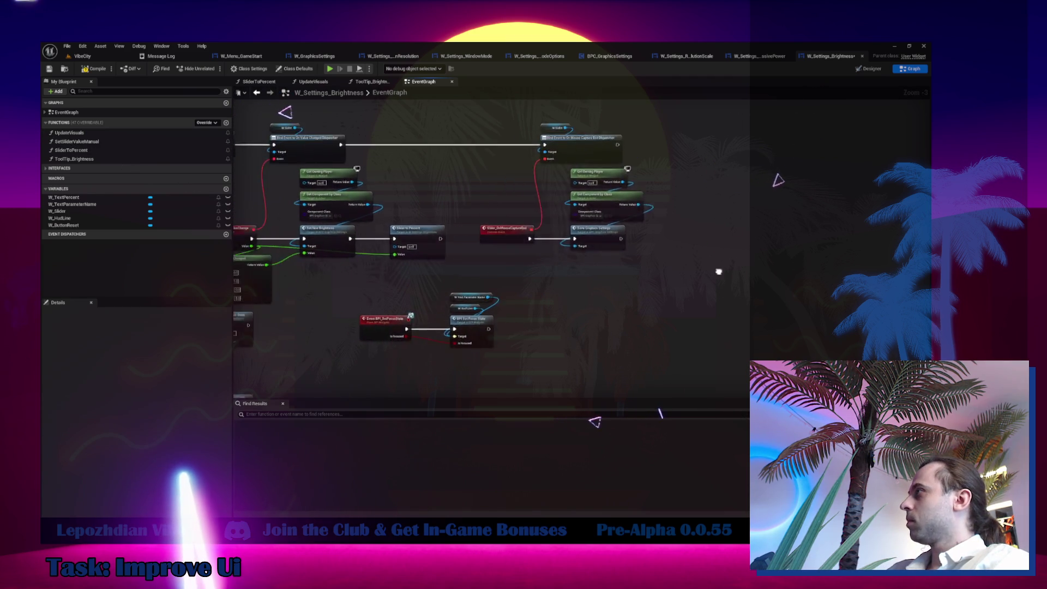
left_click(458, 267)
left_click_drag(458, 266, 470, 267)
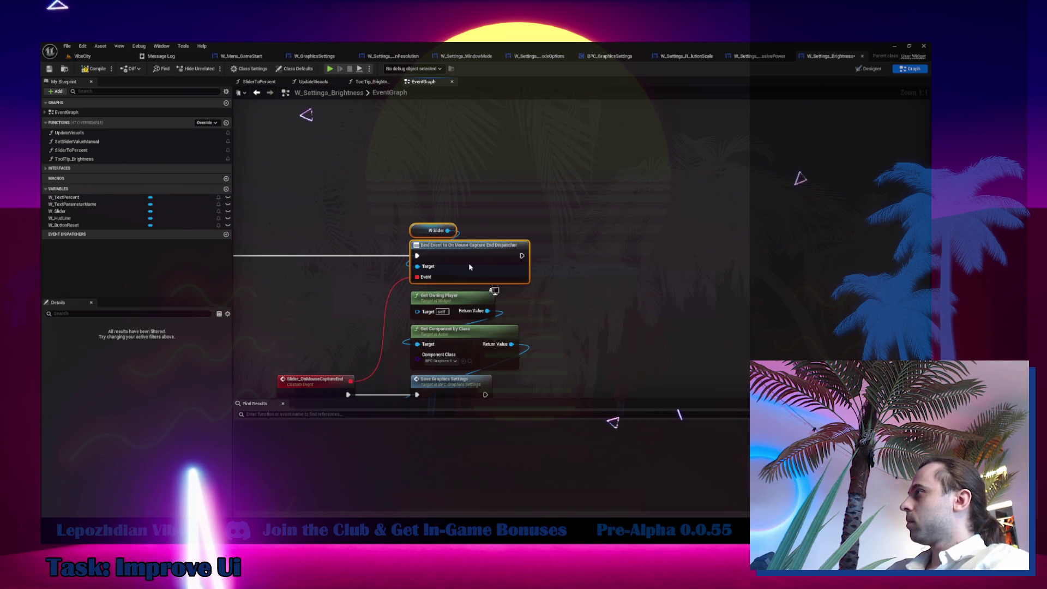
left_click_drag(620, 319, 637, 164)
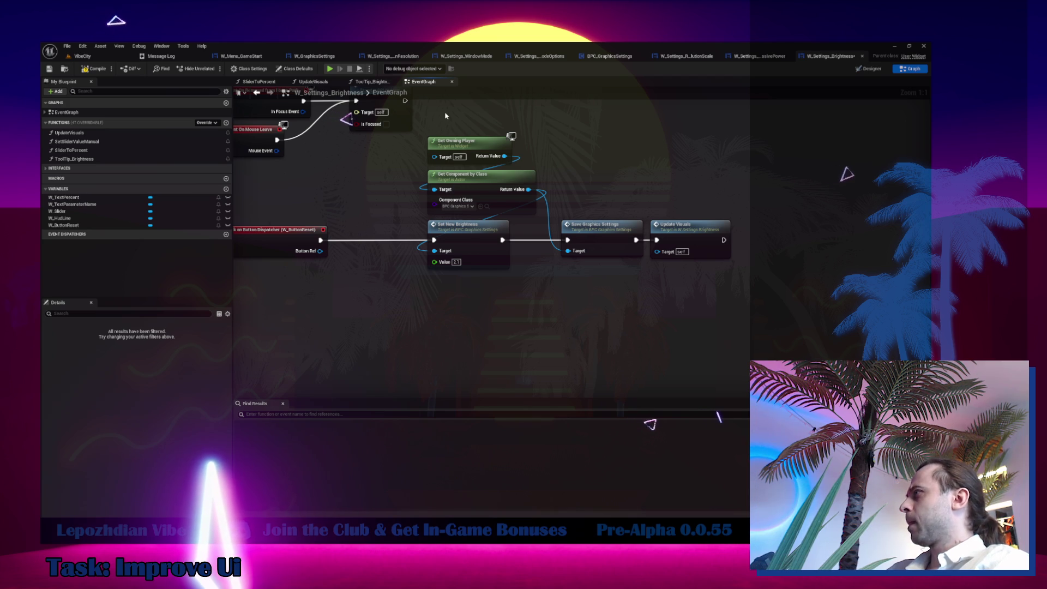
left_click_drag(463, 191, 461, 257)
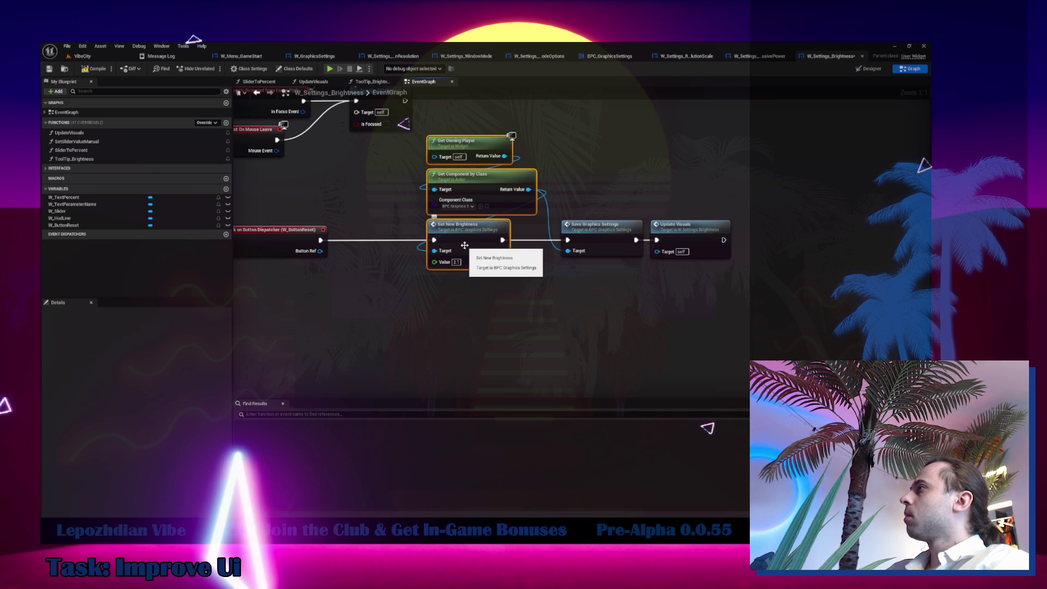
left_click(497, 264)
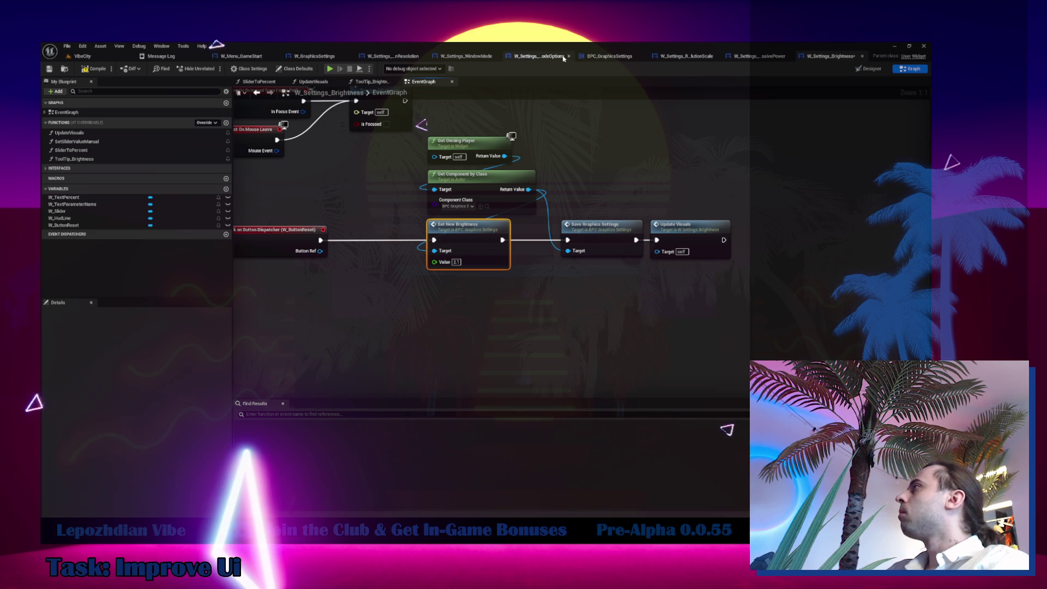
left_click(609, 56)
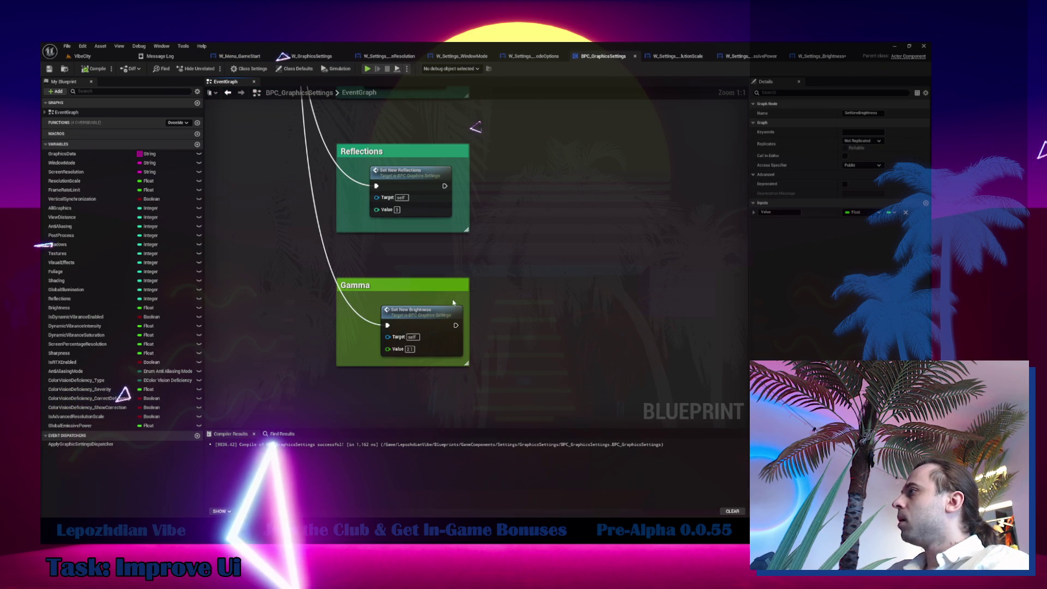
Retitle the Gamma comment in BPC_GraphicsSettings to 'Gamma / Brightness'.
double_click(360, 287)
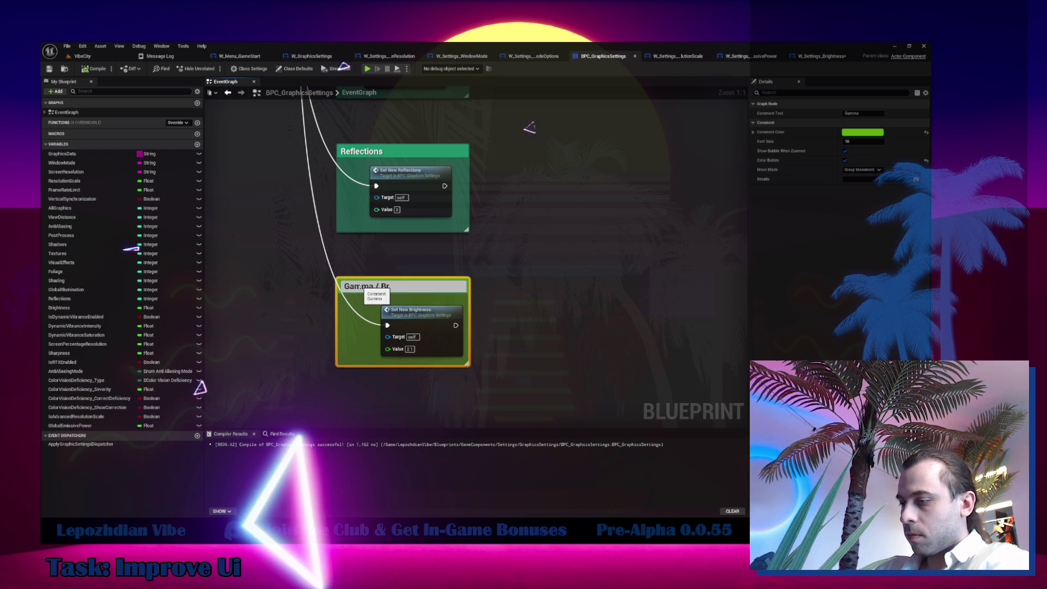
type("/ Brightne")
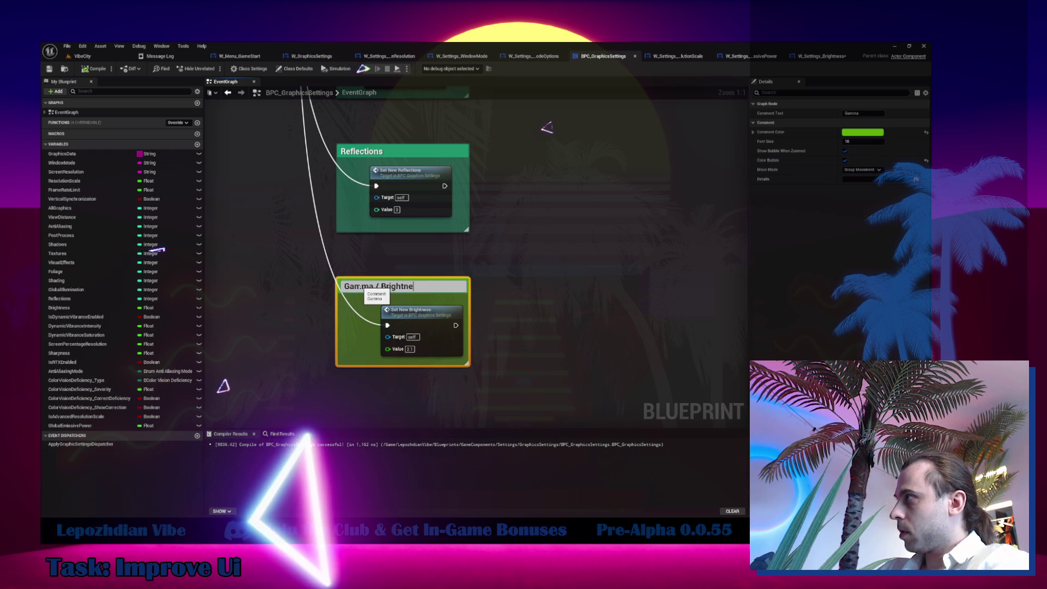
type("ss")
key("Return")
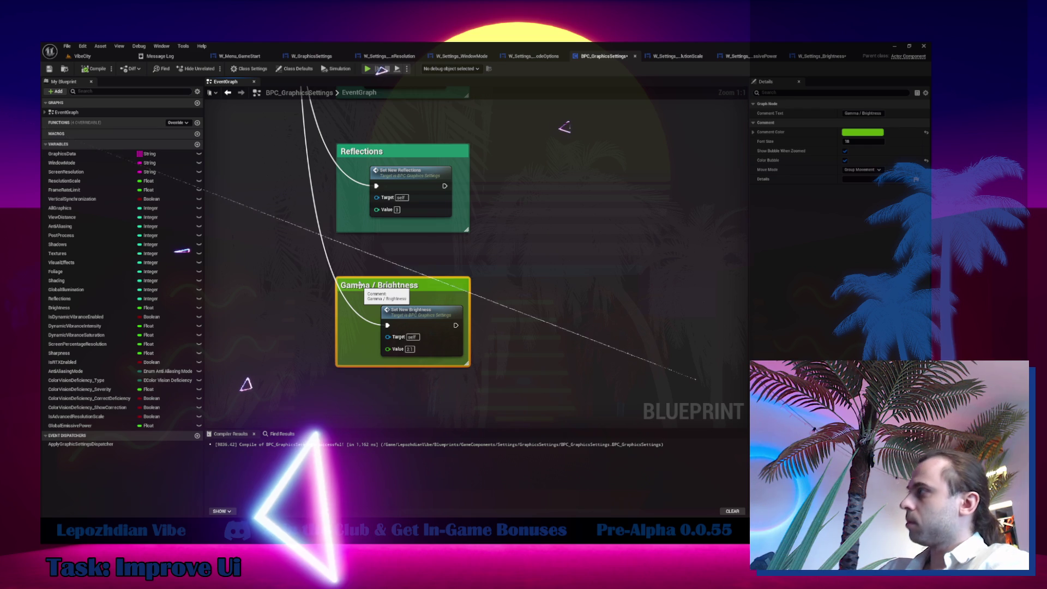
left_click(838, 56)
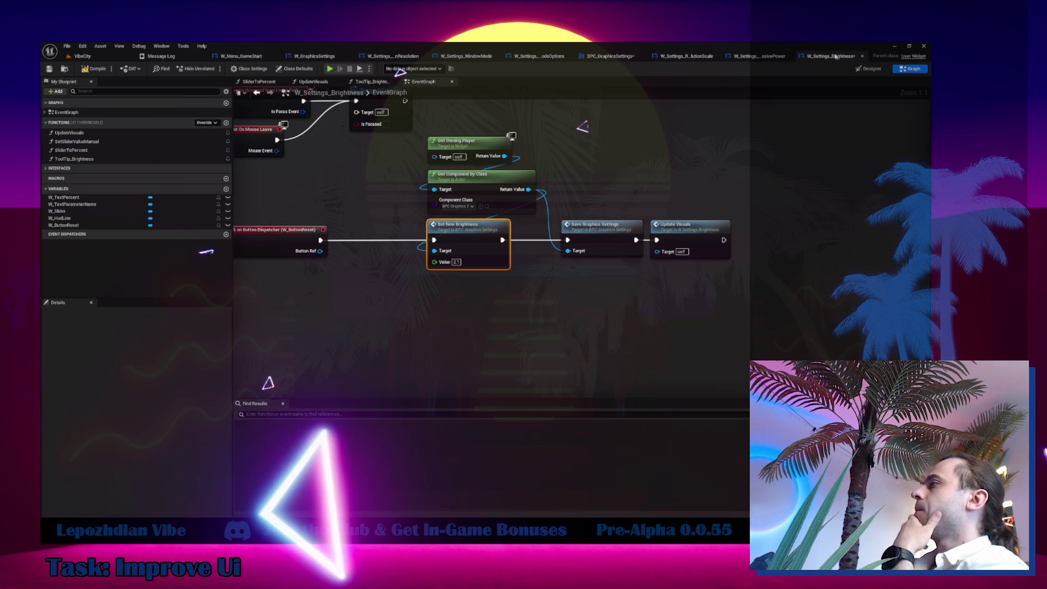
Add a Bind Event to Apply Graphic Settings Dispatcher from Get Component by Class, chained after the mouse-capture bind.
mouse_move(652, 183)
left_mouse_down()
mouse_move(589, 369)
mouse_move(589, 328)
mouse_move(545, 273)
mouse_move(545, 245)
left_mouse_up()
mouse_move(245, 180)
left_mouse_down()
mouse_move(332, 152)
mouse_move(425, 158)
mouse_move(442, 218)
mouse_move(245, 299)
mouse_move(329, 171)
mouse_move(329, 198)
left_mouse_up()
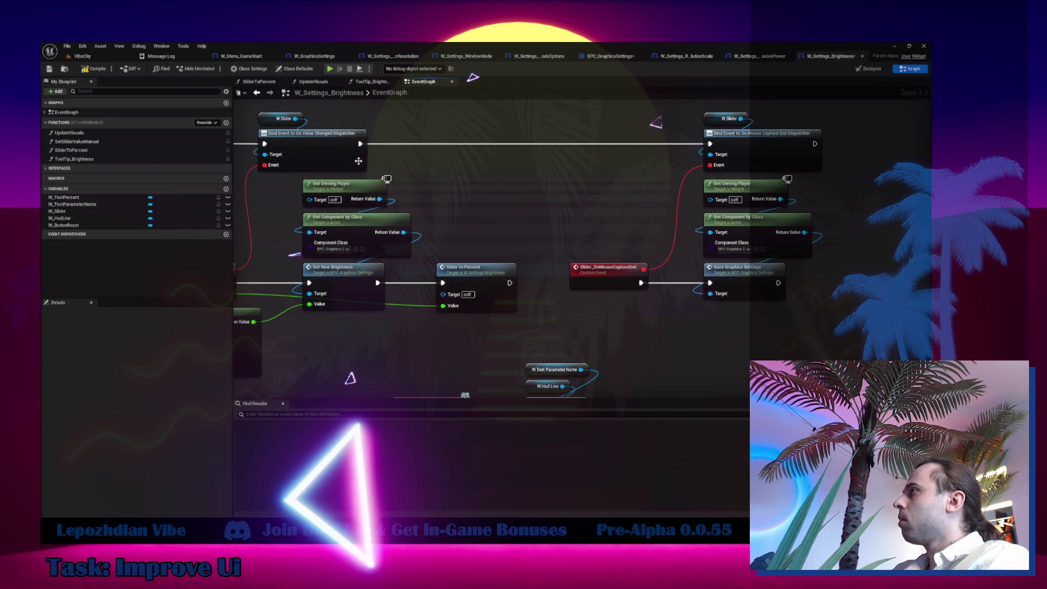
left_click_drag(373, 234, 661, 195)
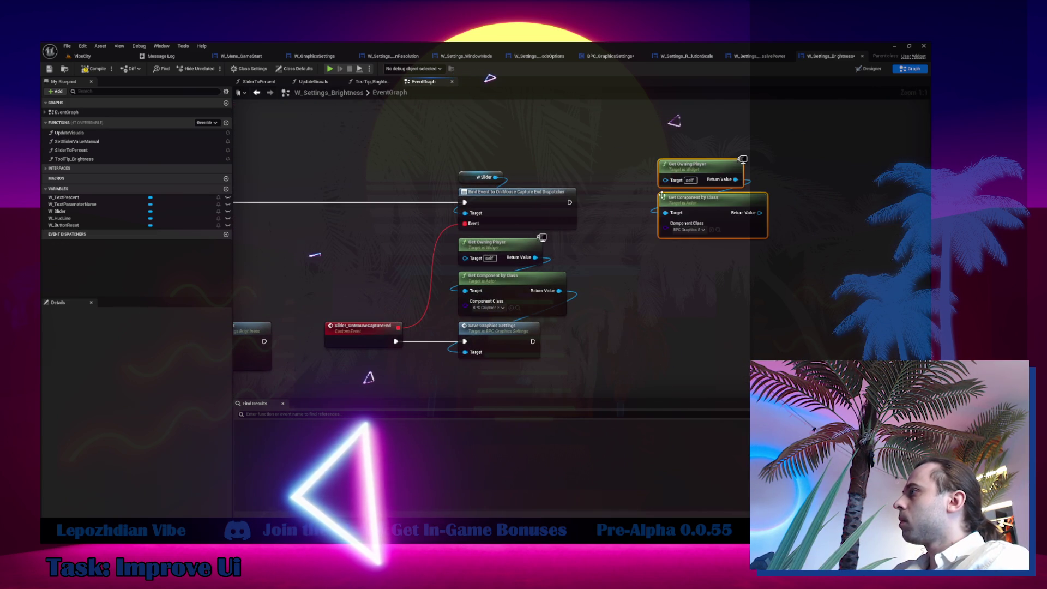
left_click_drag(759, 213, 796, 213)
type("bind")
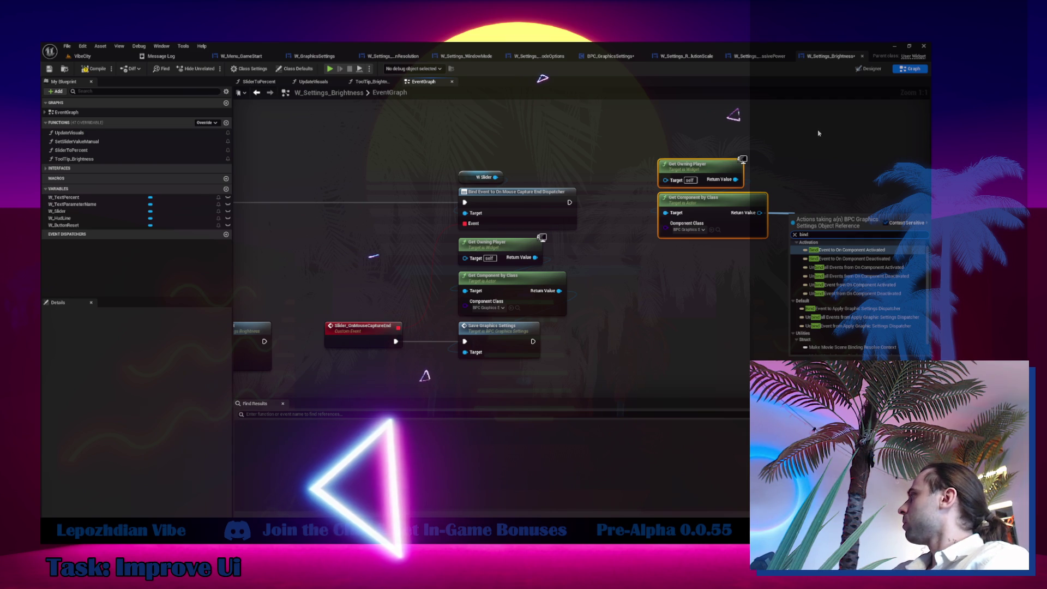
left_click(875, 308)
mouse_move(567, 206)
left_mouse_down()
mouse_move(798, 224)
mouse_move(777, 260)
mouse_move(714, 262)
left_mouse_up()
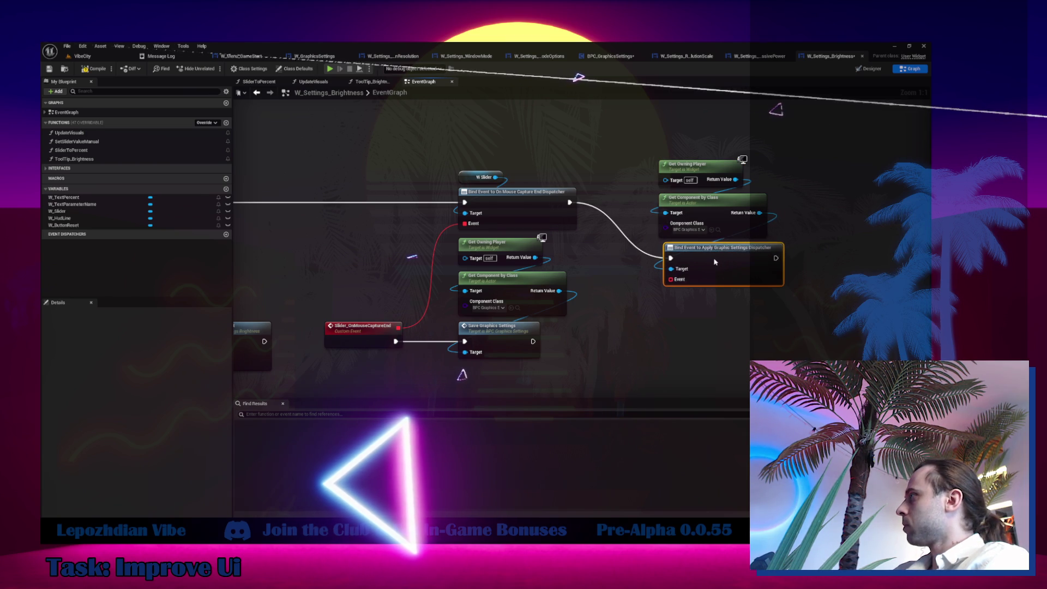
mouse_move(632, 153)
left_mouse_down()
mouse_move(703, 292)
mouse_move(773, 220)
left_mouse_up()
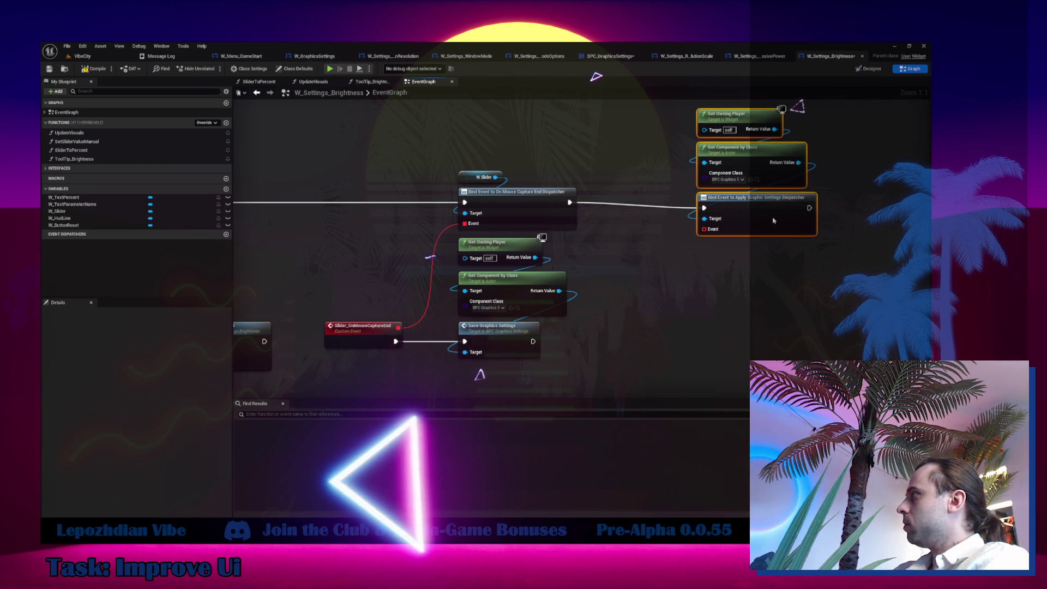
left_click(255, 69)
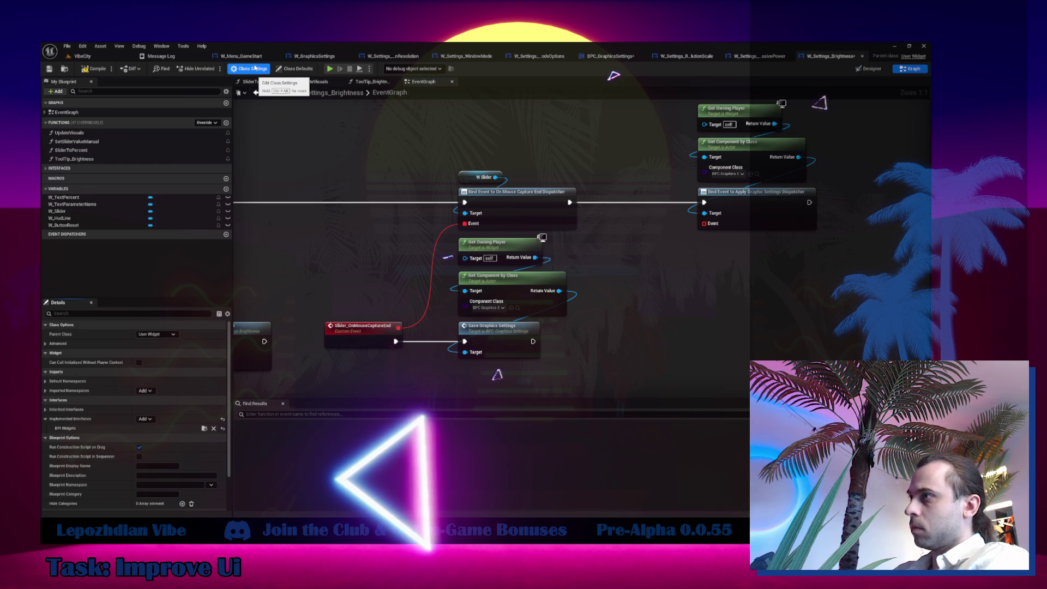
Add an Event BPI_UpdateVisuals node beside the dispatcher bind.
right_click(746, 277)
type("upda")
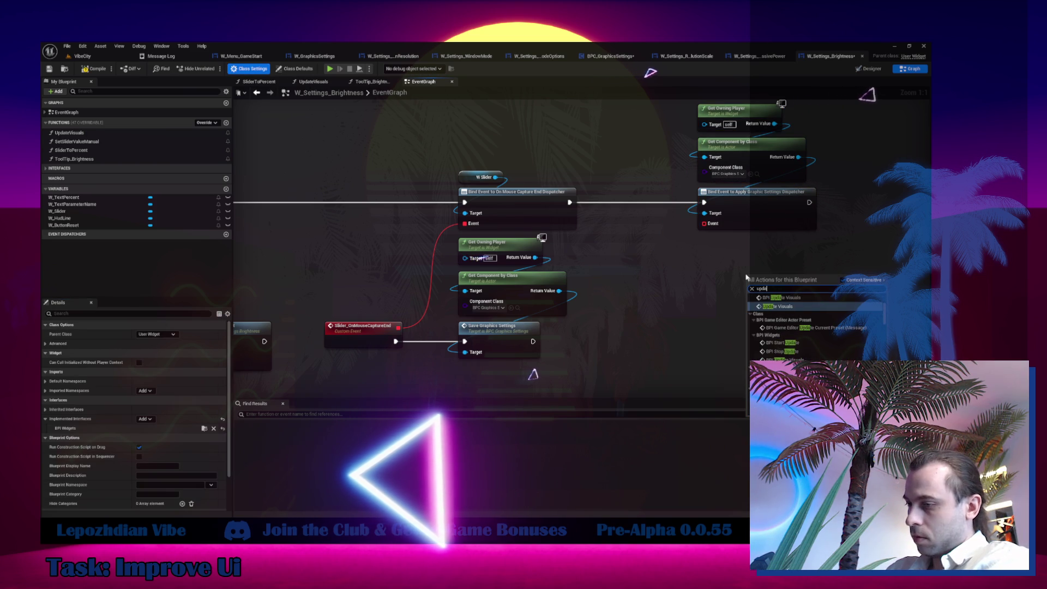
type("te visu")
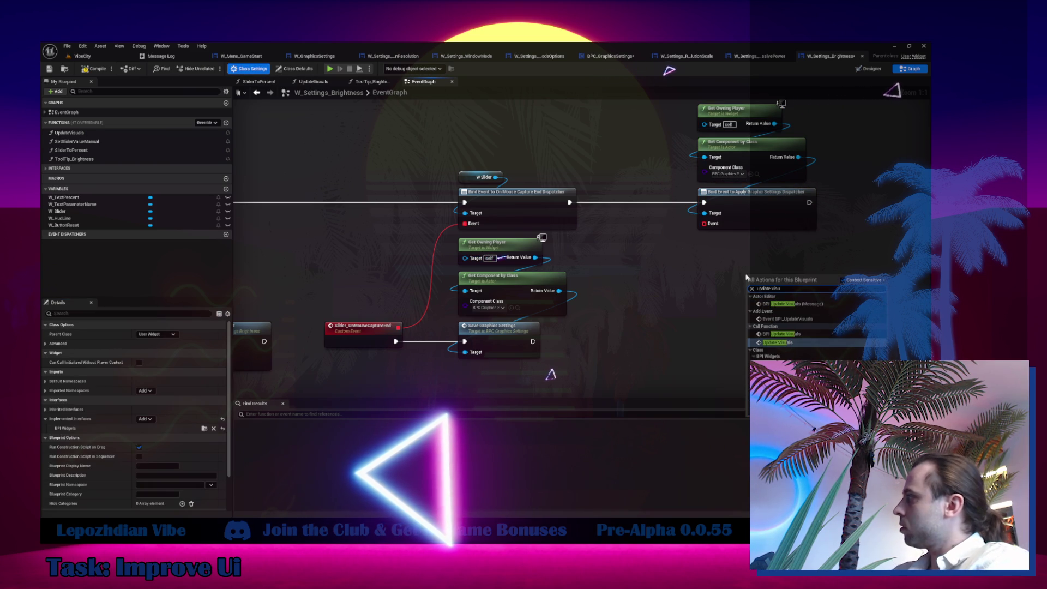
left_click(789, 319)
mouse_move(704, 223)
left_mouse_down()
mouse_move(809, 278)
mouse_move(739, 281)
mouse_move(739, 252)
left_mouse_up()
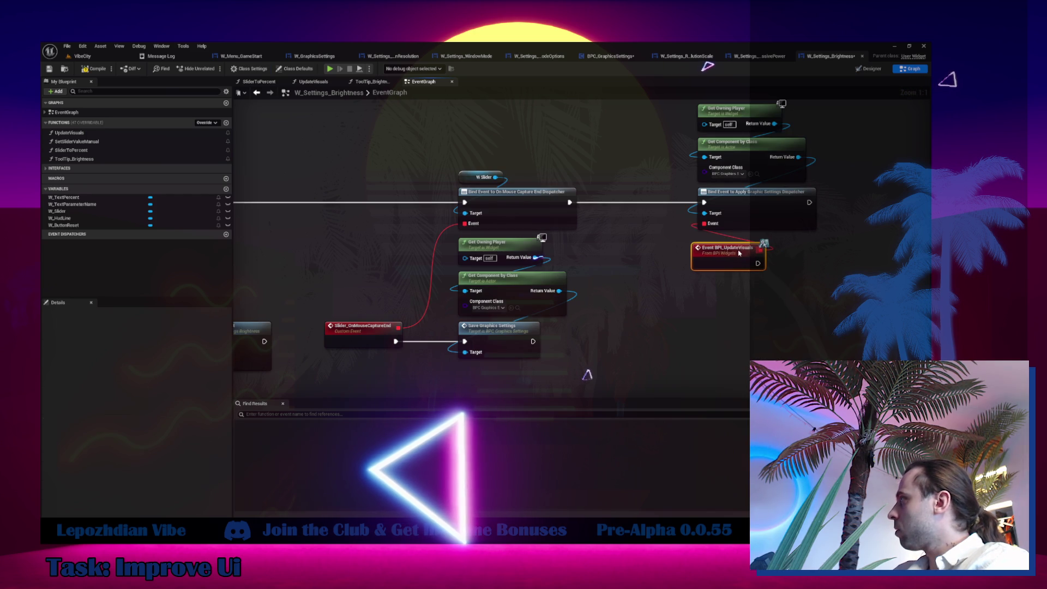
scroll(741, 249, "down", 3)
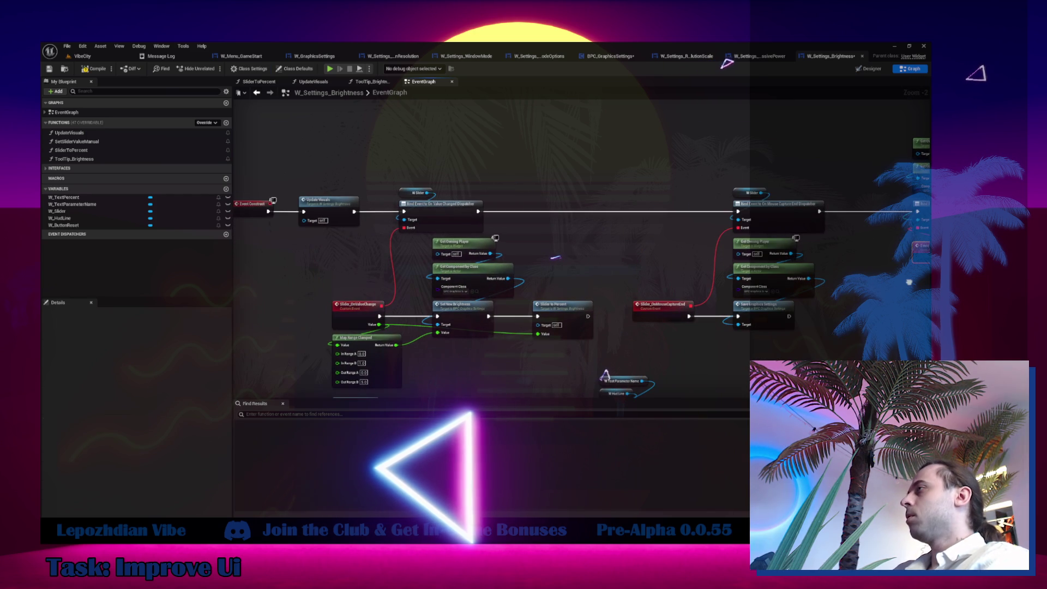
Place an Update Visuals call and wire the BPI_UpdateVisuals event's exec into it.
double_click(321, 218)
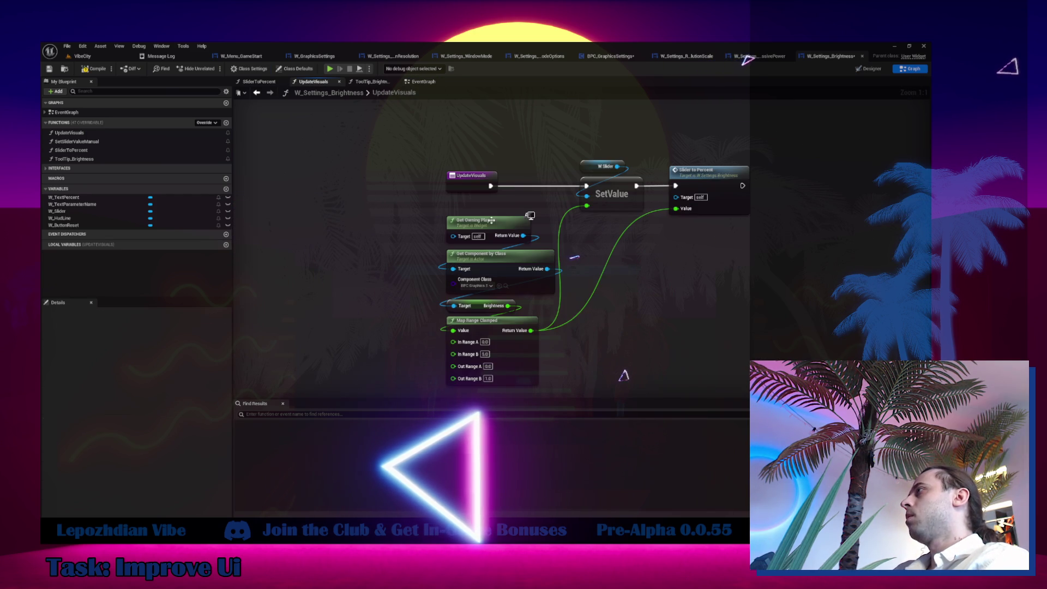
left_click(414, 83)
left_click(69, 132)
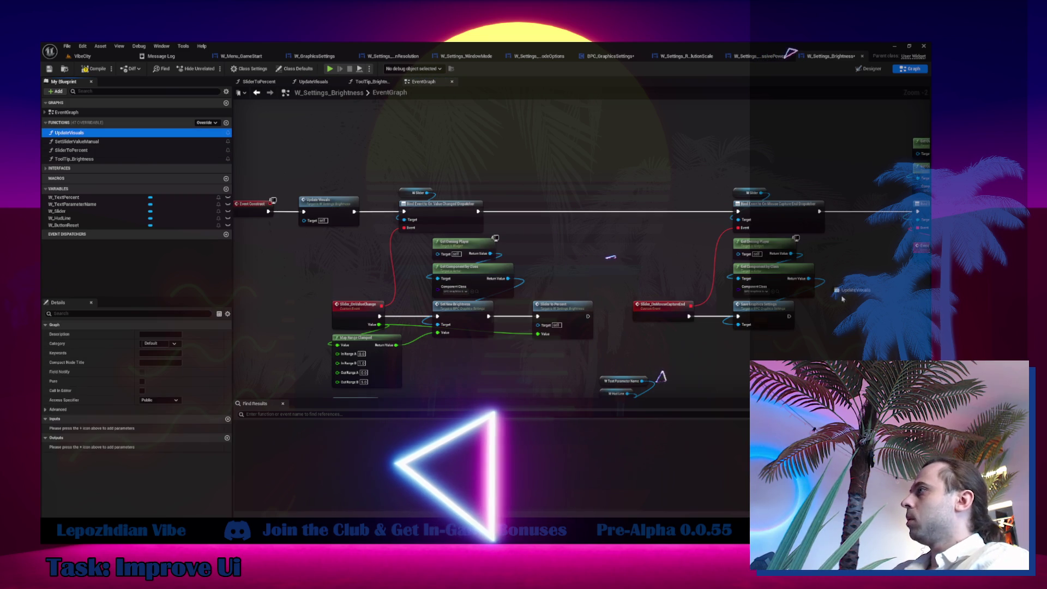
left_click_drag(898, 296, 518, 266)
scroll(601, 213, "up", 2)
left_click_drag(561, 202, 434, 330)
mouse_move(516, 264)
left_mouse_down()
mouse_move(523, 257)
mouse_move(455, 326)
mouse_move(435, 330)
mouse_move(645, 270)
left_mouse_up()
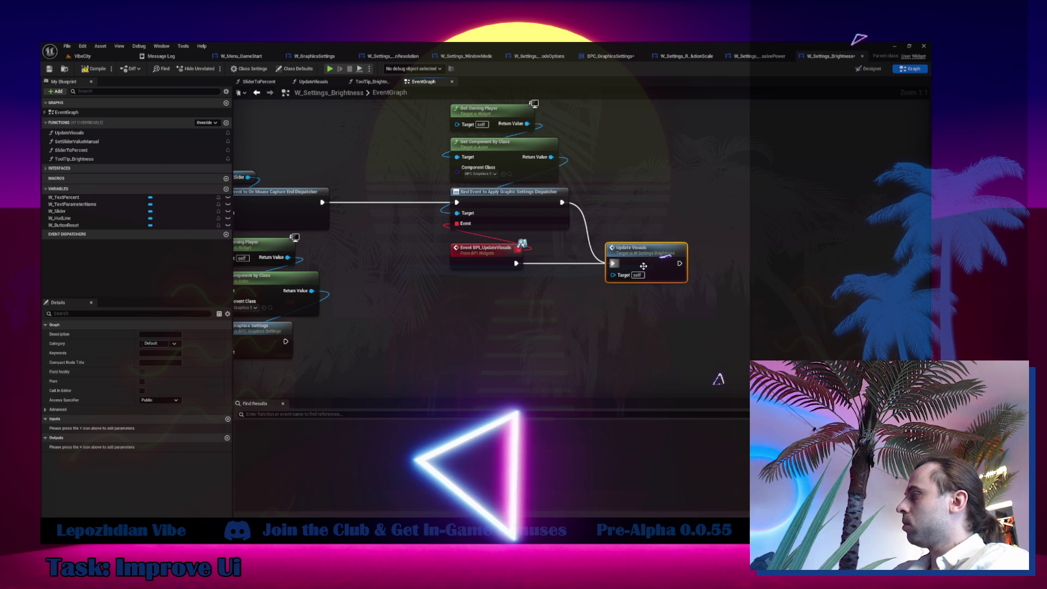
scroll(645, 269, "down", 3)
scroll(794, 311, "up", 3)
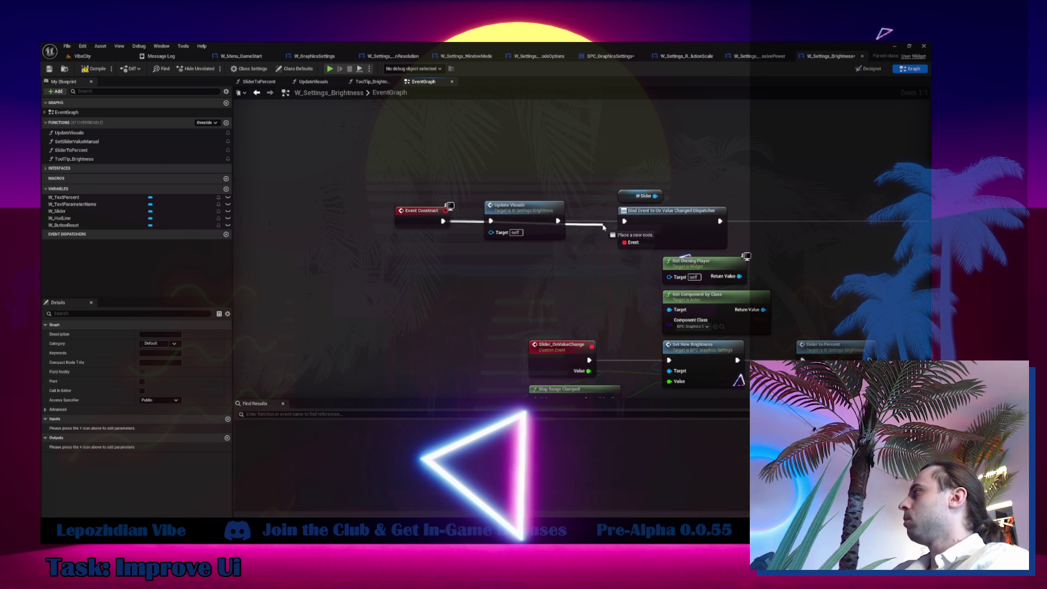
Review the graph's node chains, then compile and save W_Settings_Brightness.
left_click(513, 208)
mouse_move(522, 297)
left_mouse_down()
mouse_move(347, 217)
mouse_move(335, 163)
mouse_move(284, 81)
mouse_move(343, 98)
left_mouse_up()
scroll(284, 82, "down", 2)
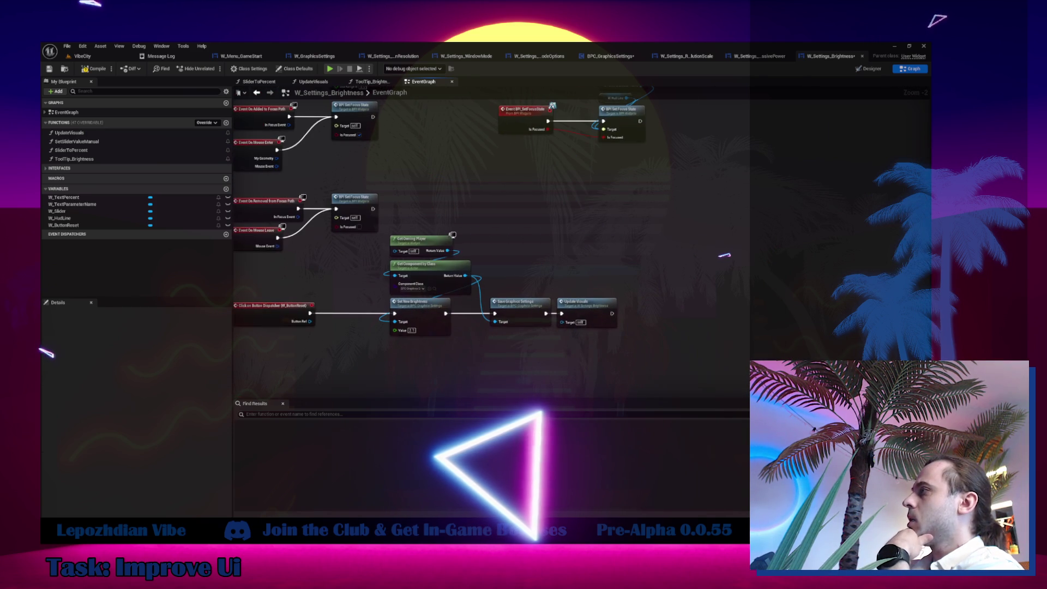
scroll(597, 107, "down", 2)
left_click_drag(596, 107, 362, 351)
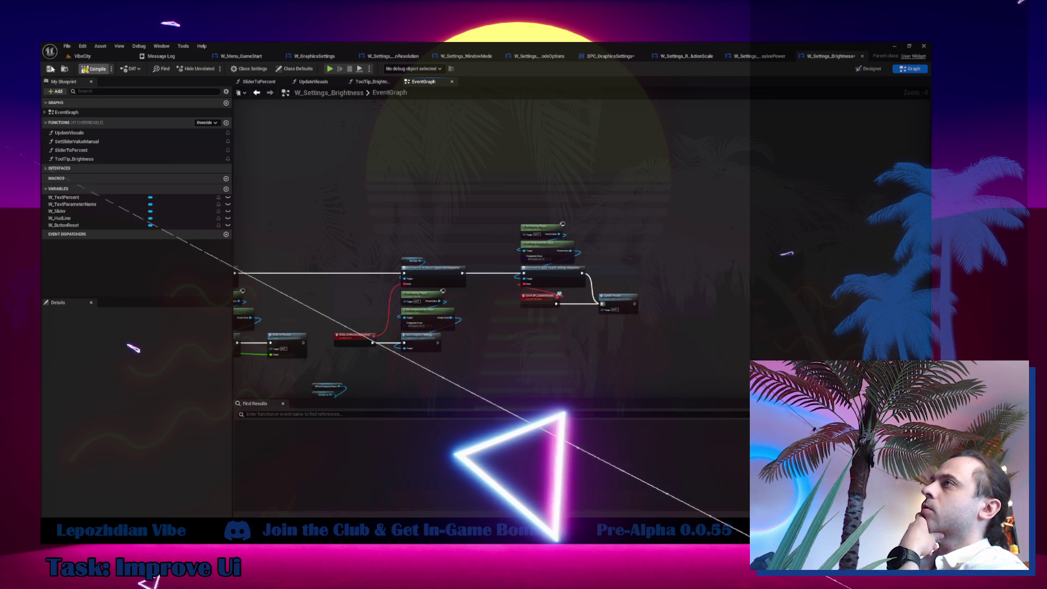
left_click(50, 69)
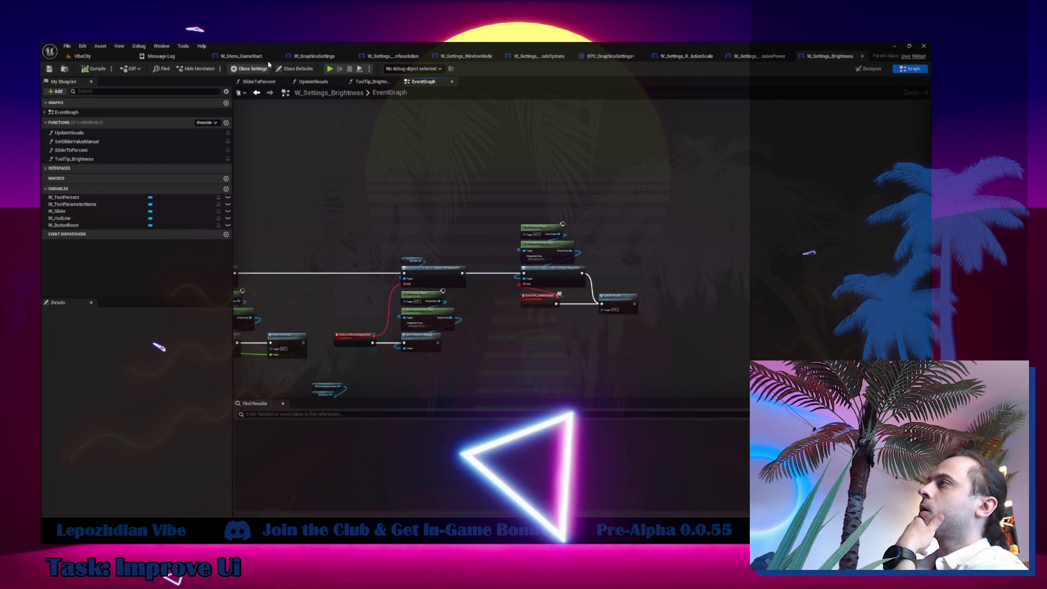
From W_GraphicsSettings, open W_ColorDeficiencyType for editing and jump to its Normal Vision combo box's selection logic.
left_click(311, 57)
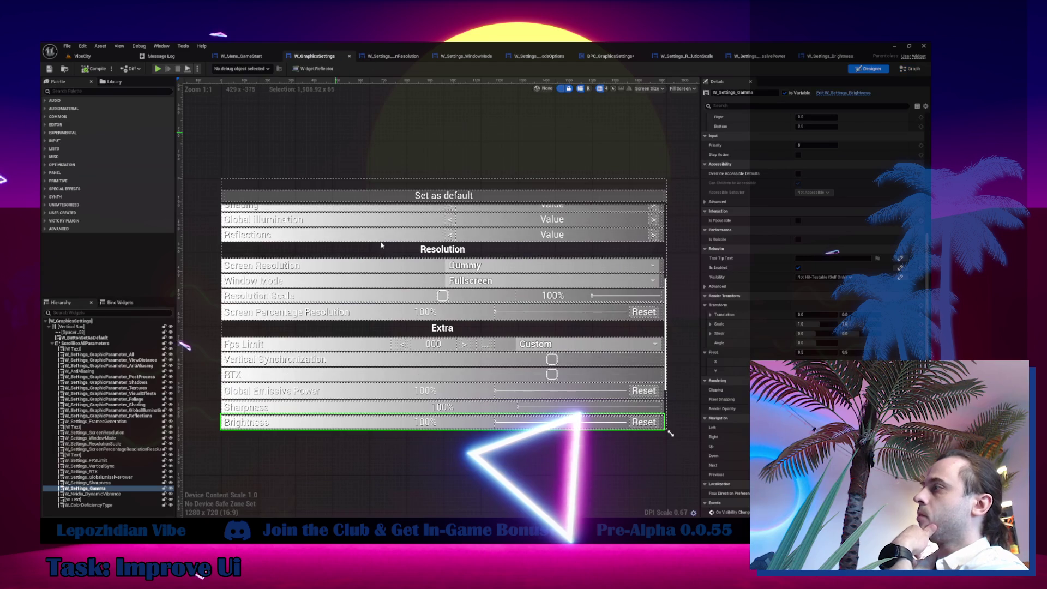
left_click(107, 495)
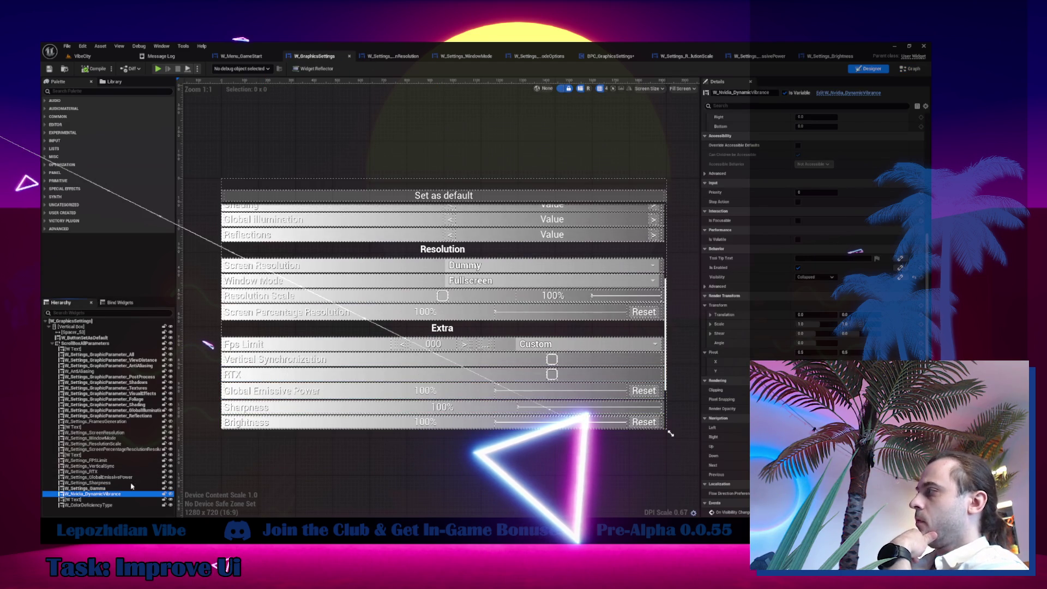
left_click(88, 500)
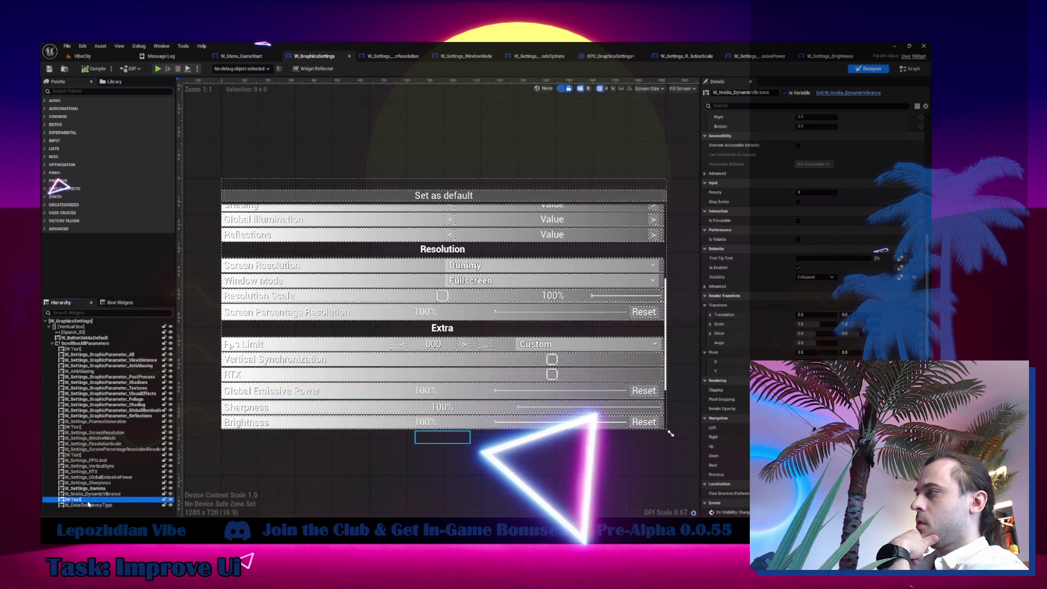
left_click(94, 505)
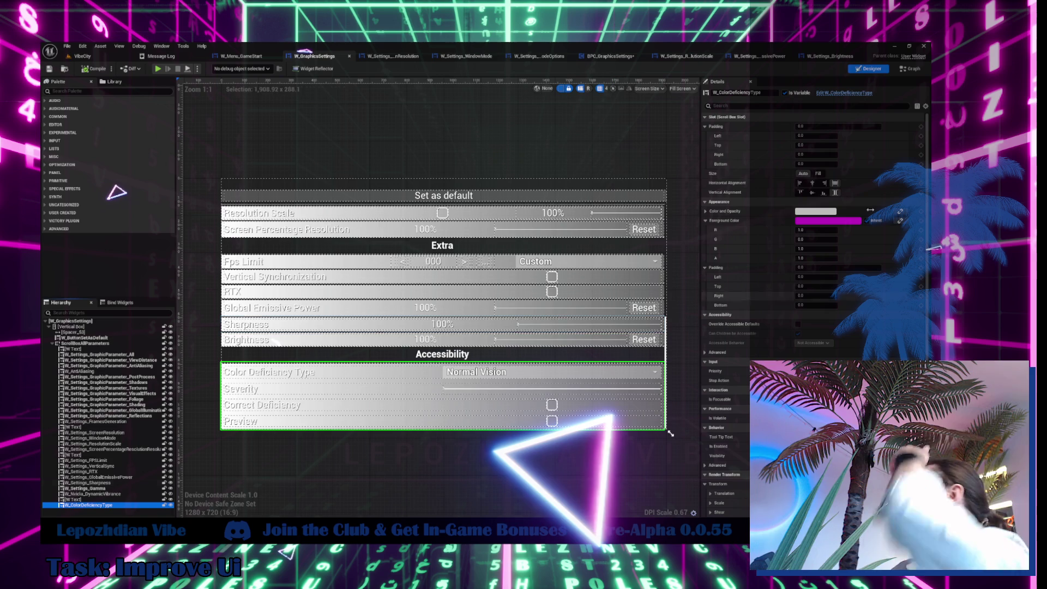
left_click(861, 97)
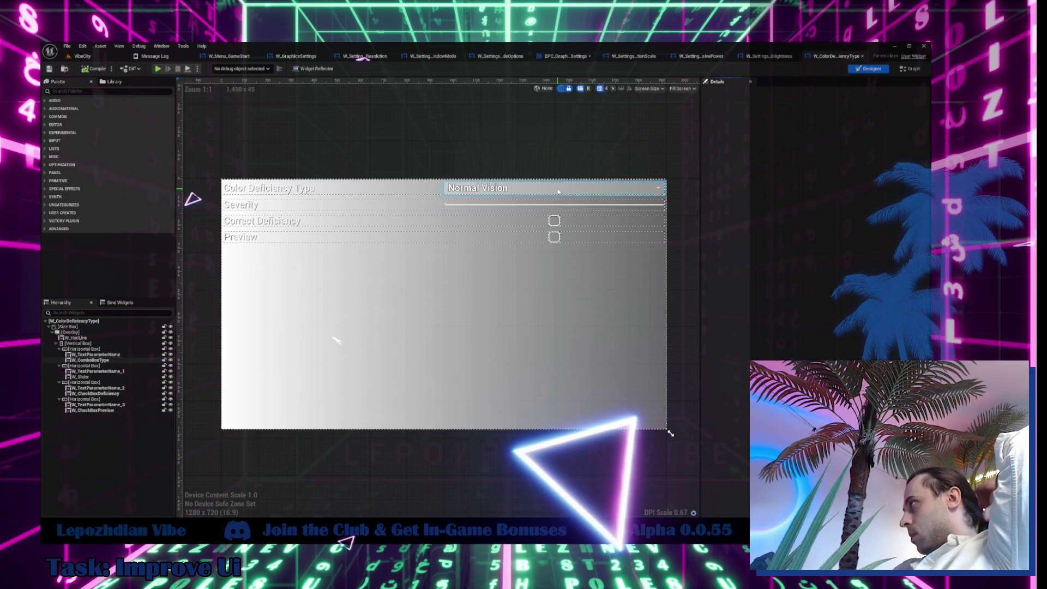
left_click(558, 191)
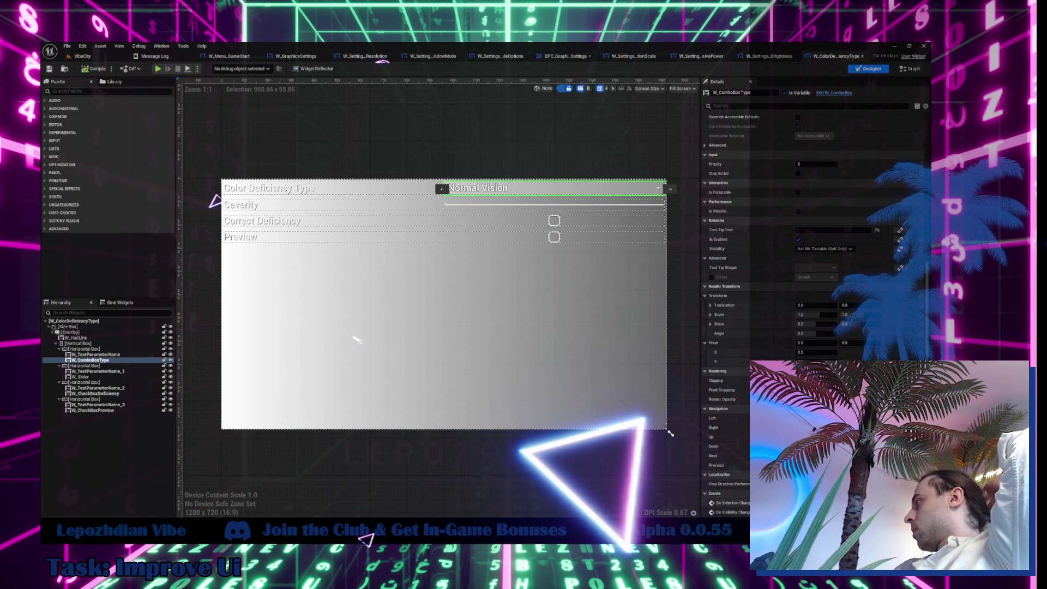
double_click(369, 339)
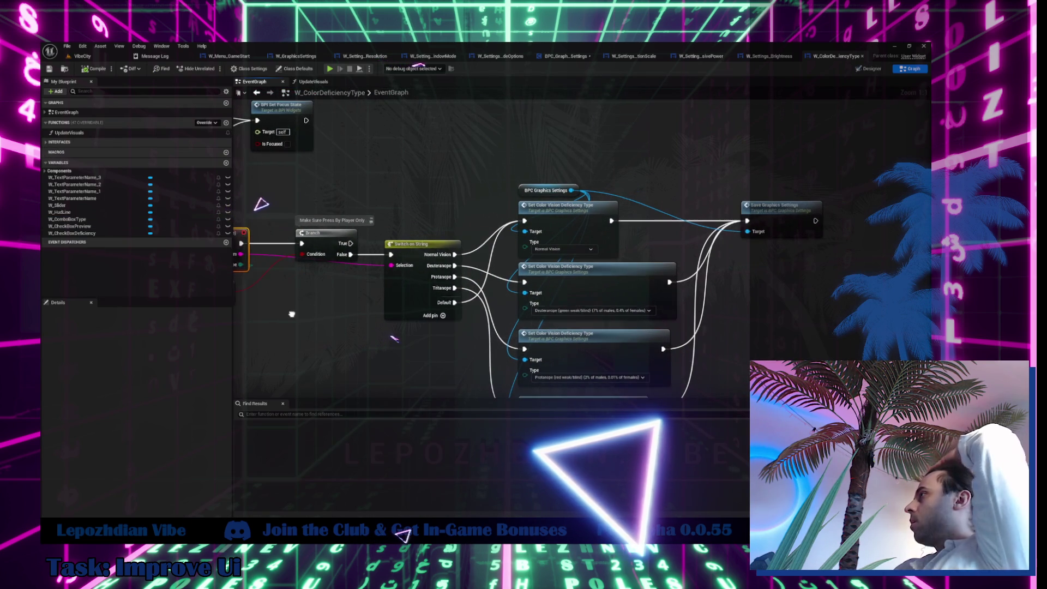
In the BPC_GraphicsSettings graph, wire execution into the Set Color Vision Deficiency node.
left_click_drag(583, 280, 667, 377)
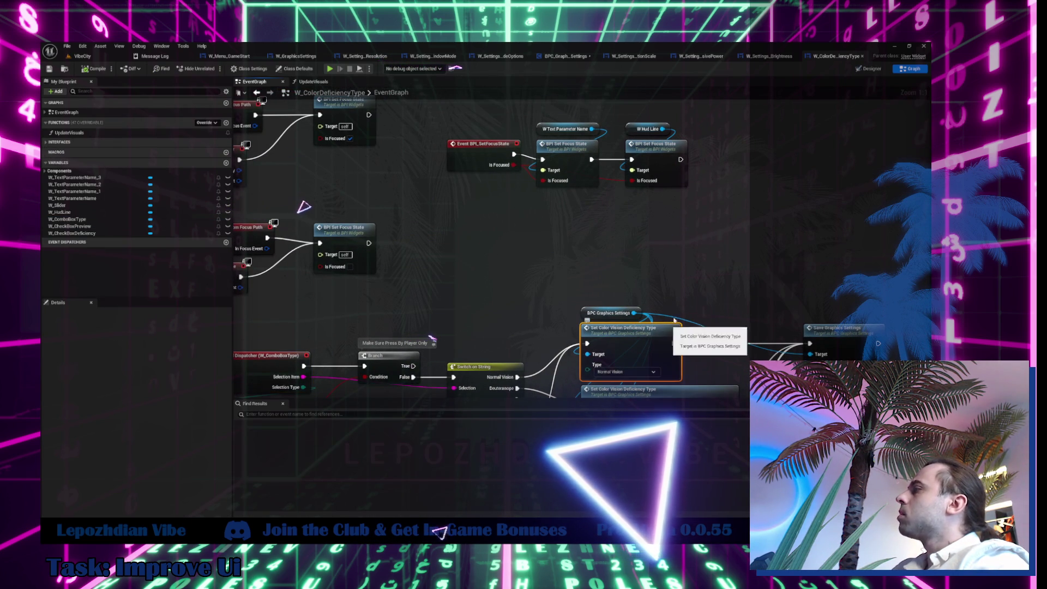
left_click(563, 57)
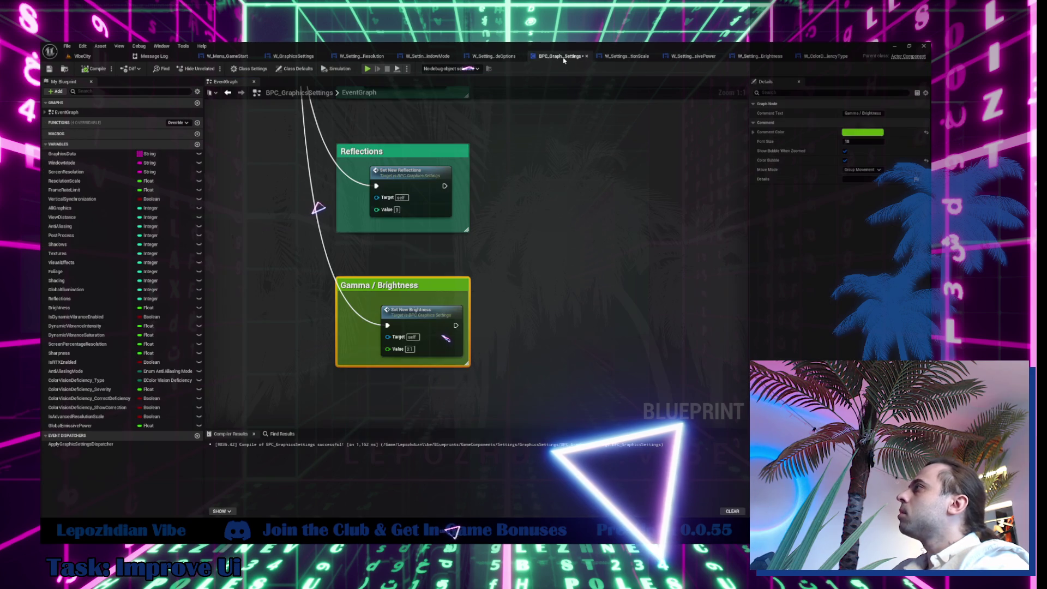
left_click(554, 261)
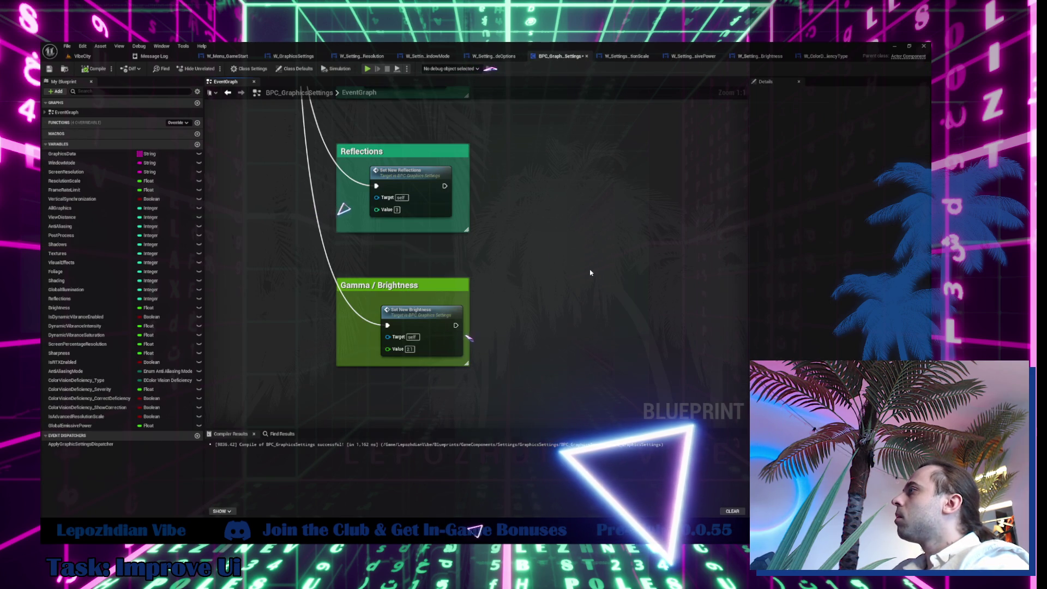
scroll(590, 272, "down", 2)
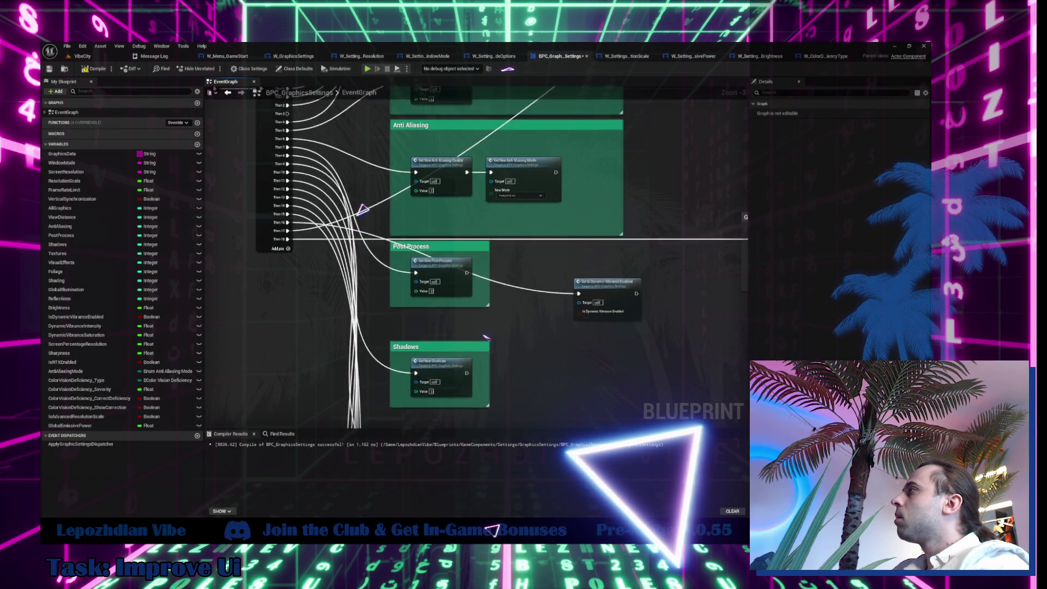
left_click_drag(590, 273, 573, 352)
left_click_drag(370, 209, 423, 212)
mouse_move(375, 271)
left_mouse_down()
mouse_move(384, 284)
mouse_move(633, 184)
mouse_move(470, 323)
mouse_move(489, 297)
left_mouse_up()
In W_ColorDeficiencyType's Designer, inspect the Severity HorizontalBox and W_Slider, then return to the EventGraph.
left_click(820, 57)
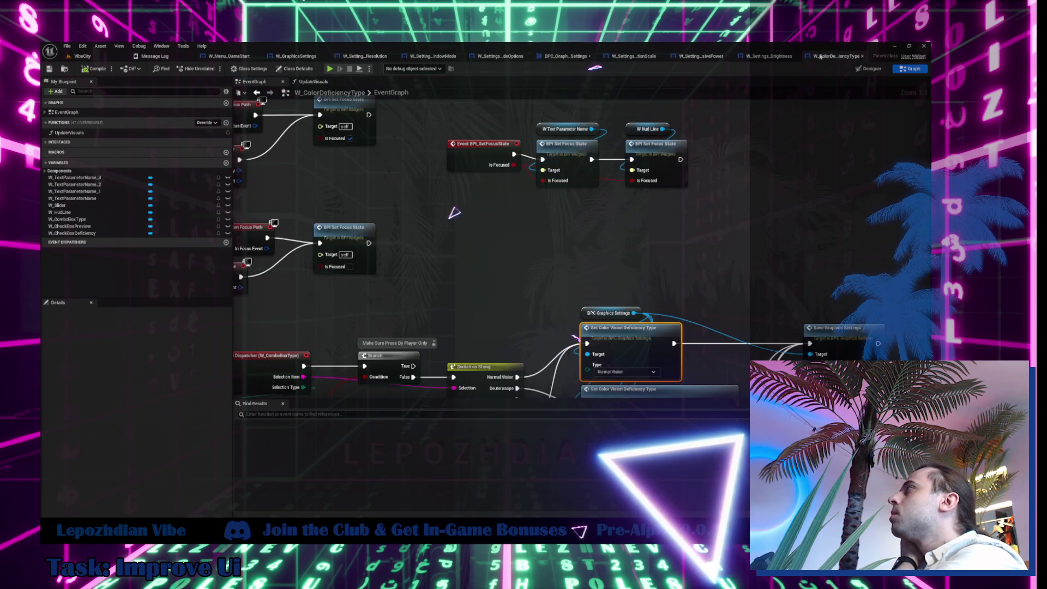
left_click_drag(467, 212, 479, 213)
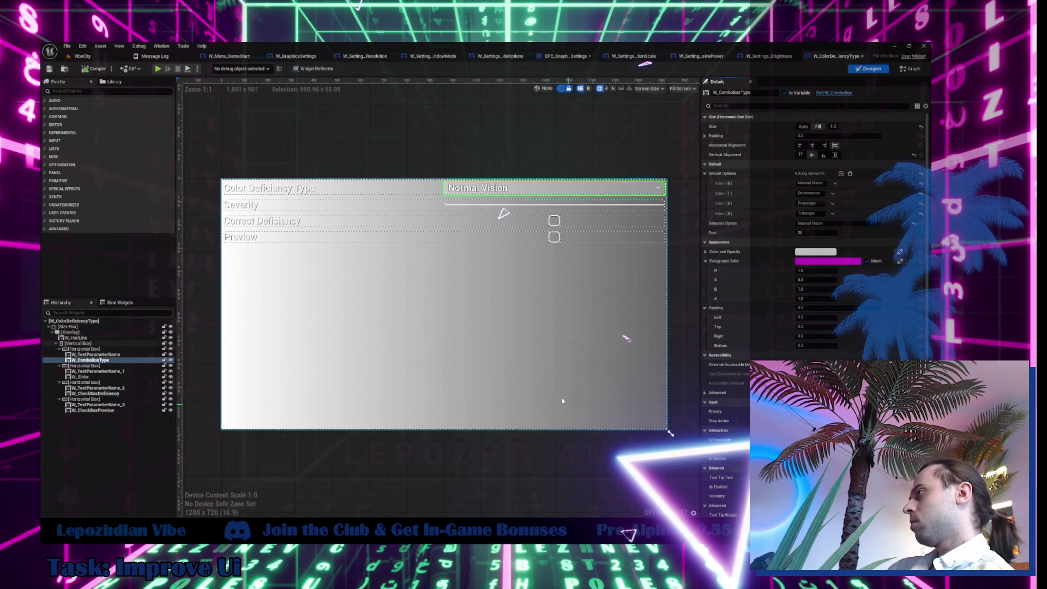
left_click(868, 69)
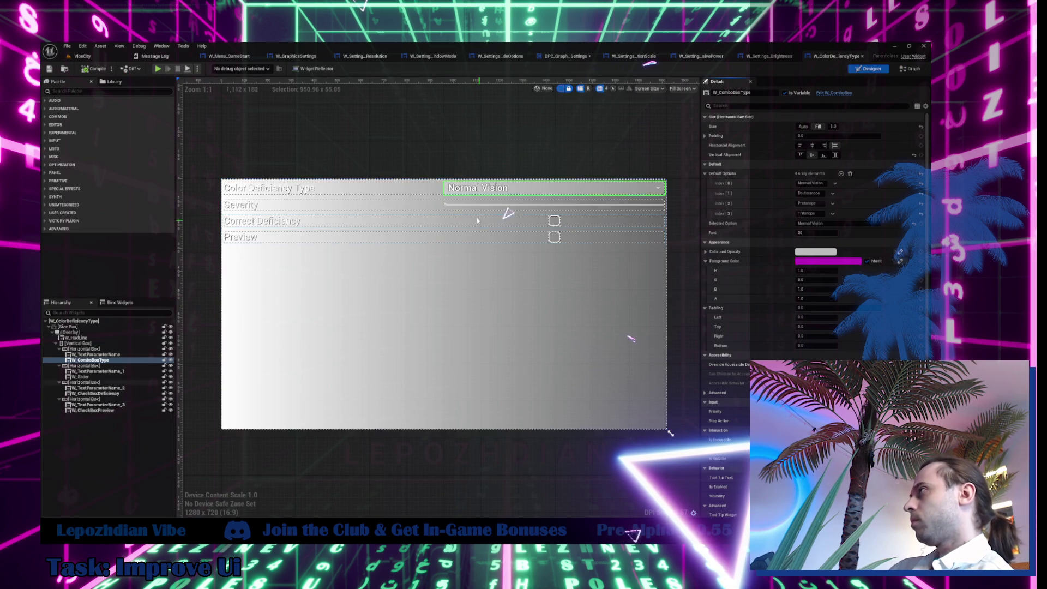
left_click(393, 207)
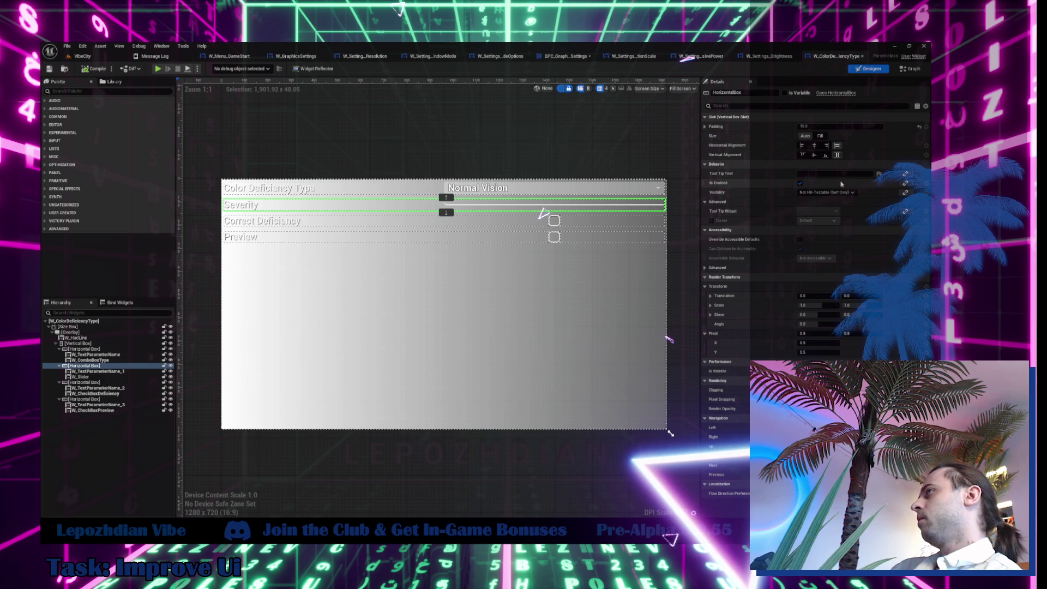
left_click(488, 206)
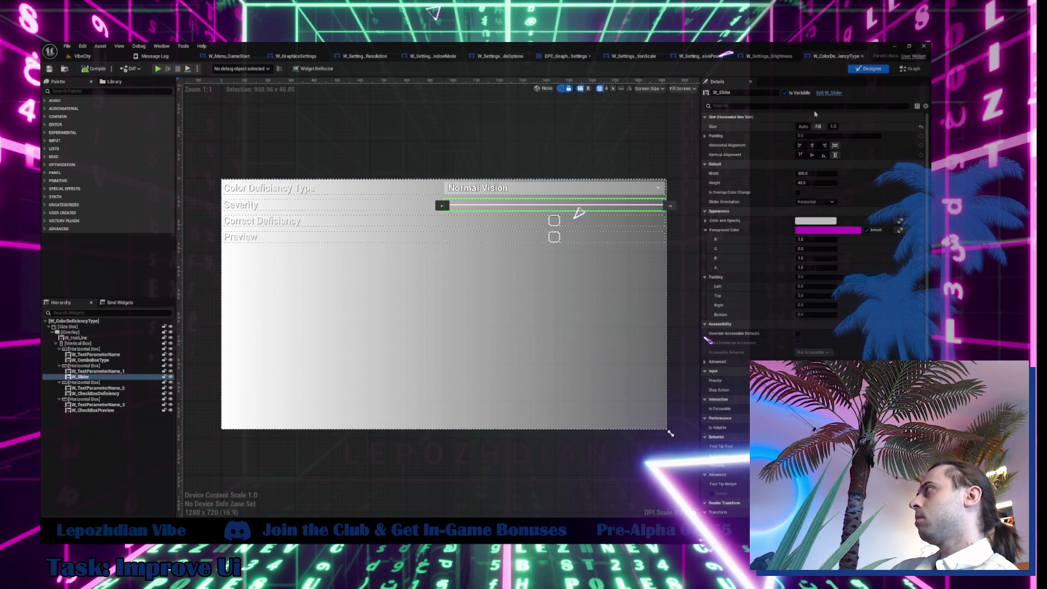
left_click(912, 69)
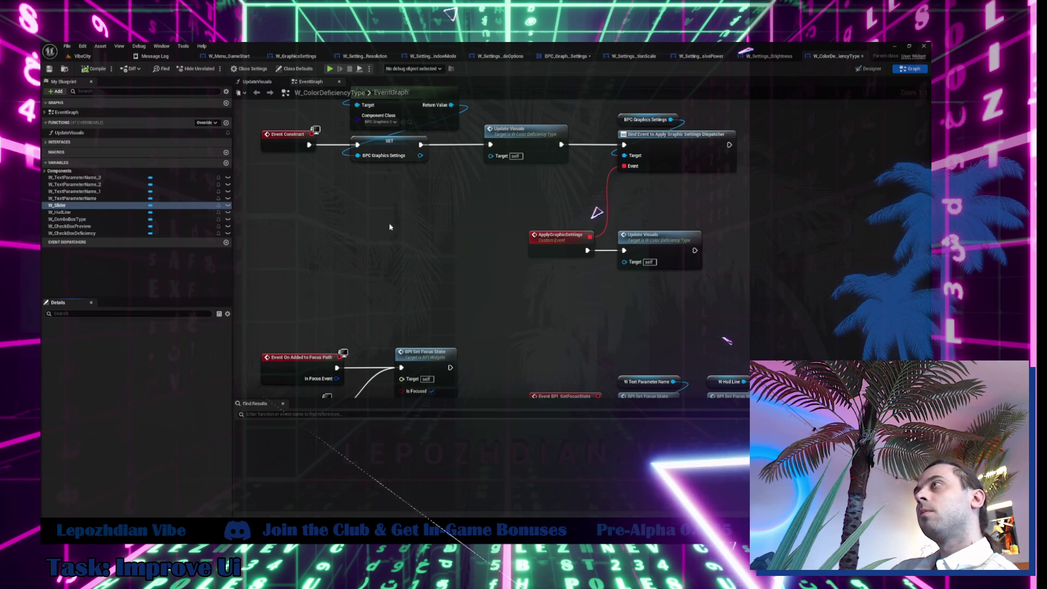
Open the UpdateVisuals function and bring the Deuteranope branch into view.
double_click(88, 133)
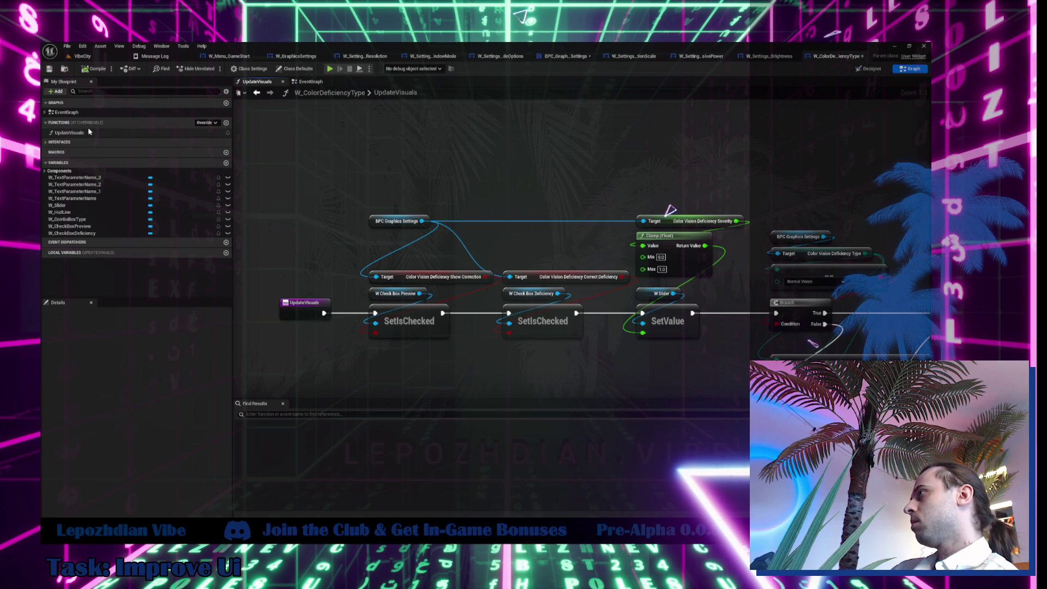
mouse_move(606, 260)
left_mouse_down()
mouse_move(267, 201)
mouse_move(263, 65)
mouse_move(351, 3)
left_mouse_up()
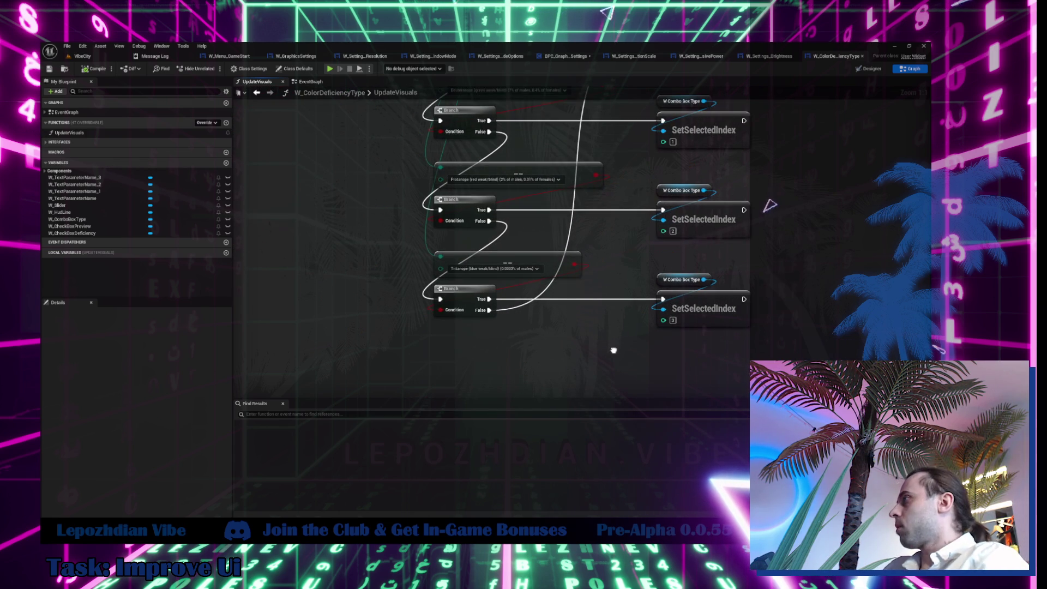
scroll(515, 269, "up", 7)
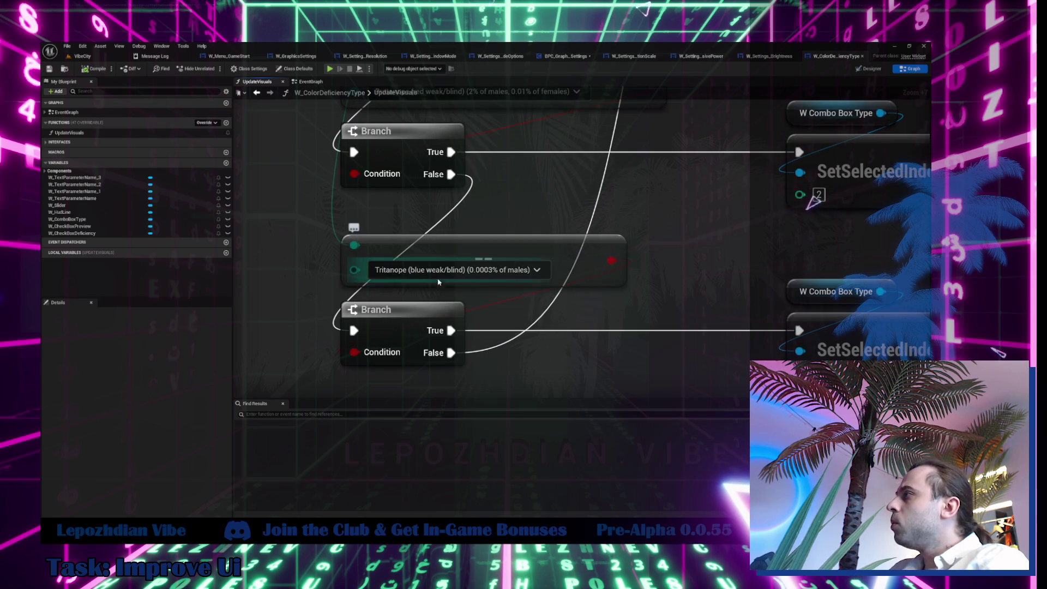
left_click_drag(462, 285, 469, 554)
left_click_drag(831, 199, 843, 201)
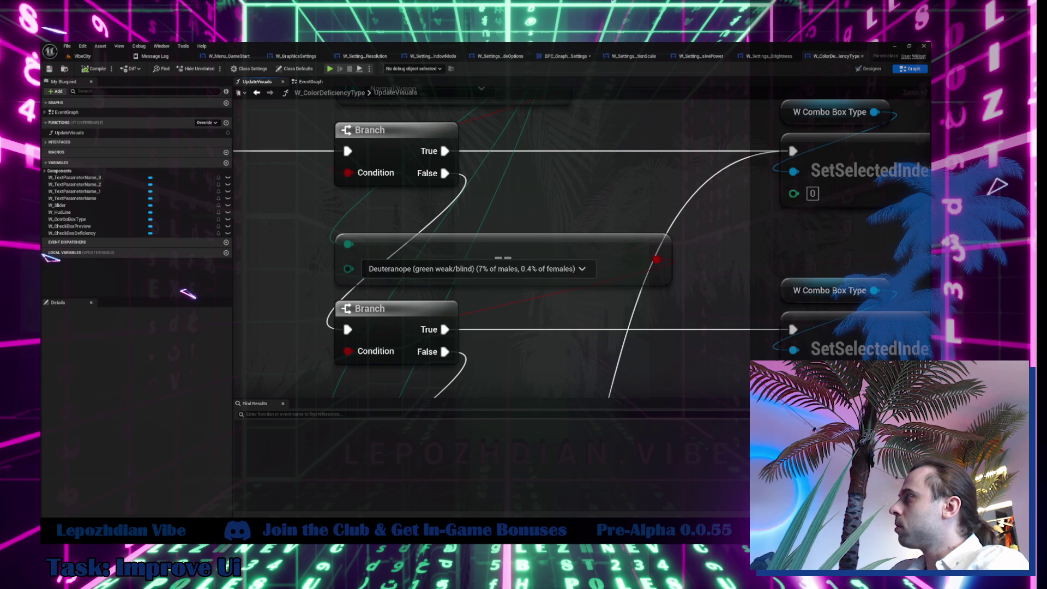
left_click_drag(542, 165, 560, 118)
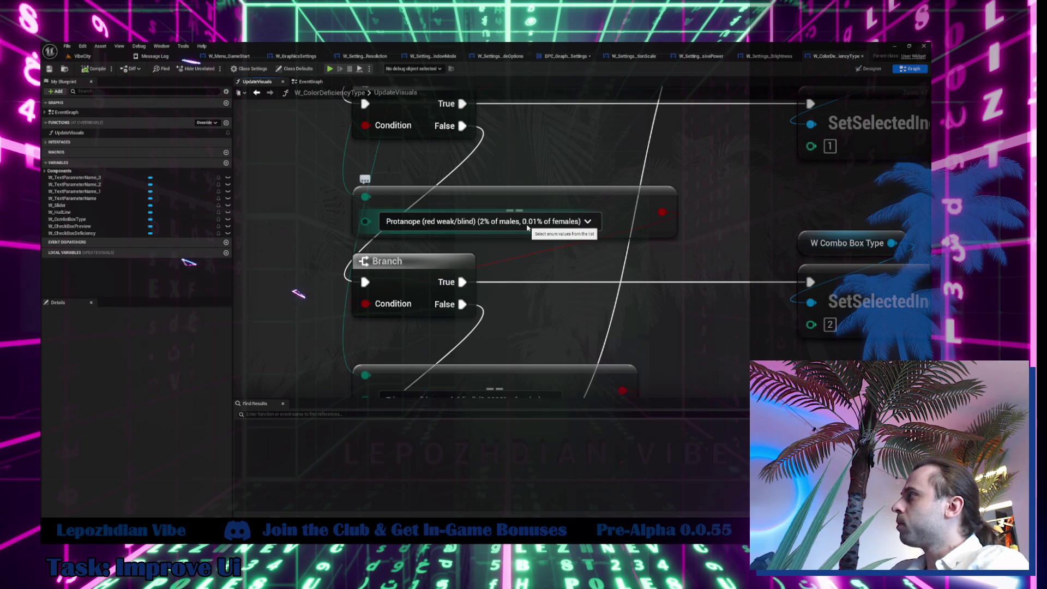
left_click_drag(539, 286, 560, 137)
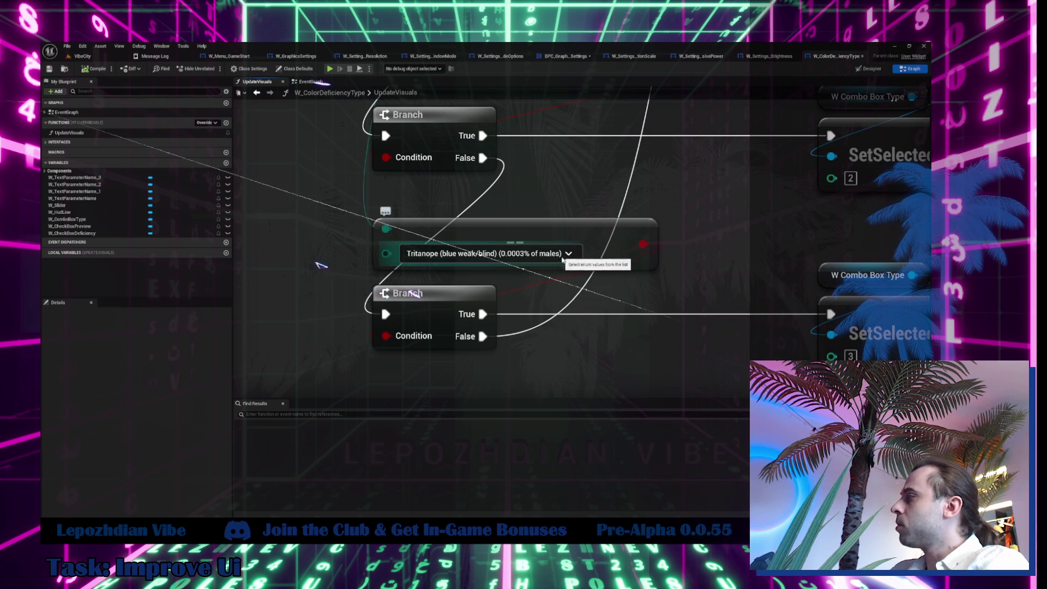
Change the Deuteranope branch's SetSelectedIndex index from 0 to 1.
scroll(587, 322, "down", 1)
scroll(587, 322, "down", 1)
scroll(587, 323, "up", 5)
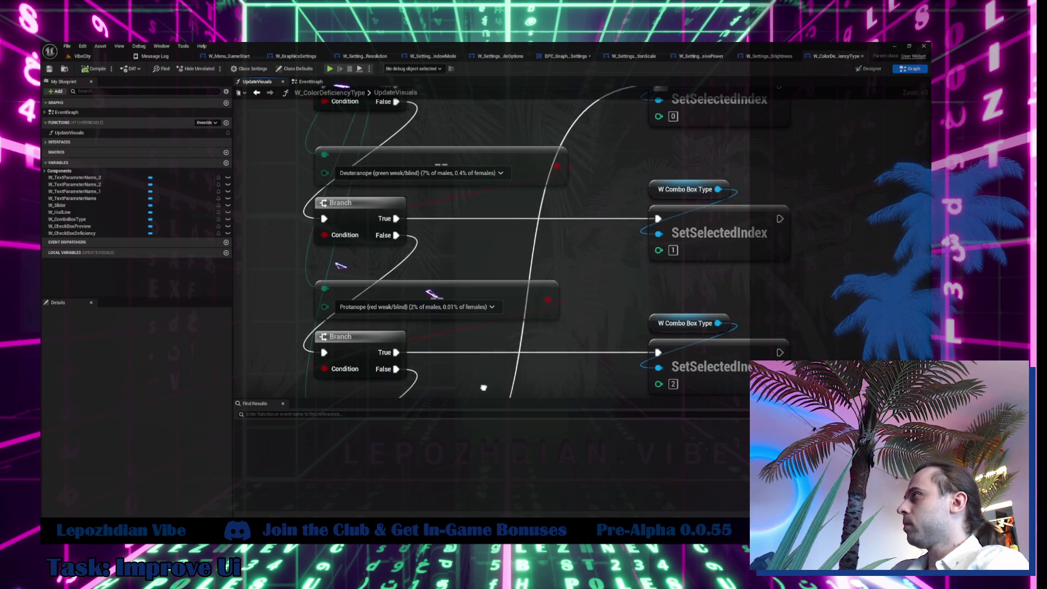
left_click_drag(345, 264, 335, 278)
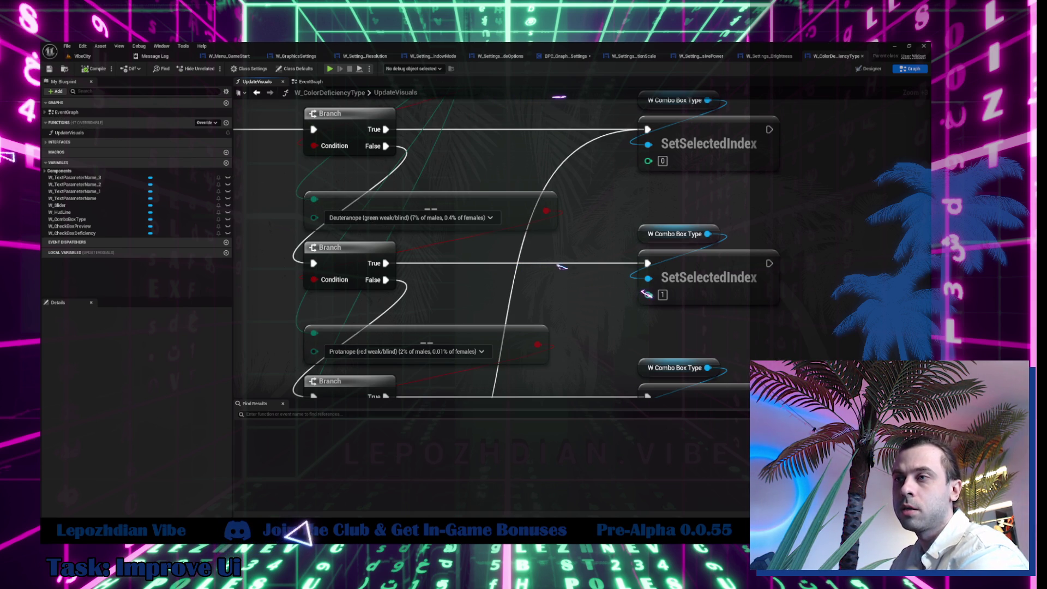
left_click(662, 294)
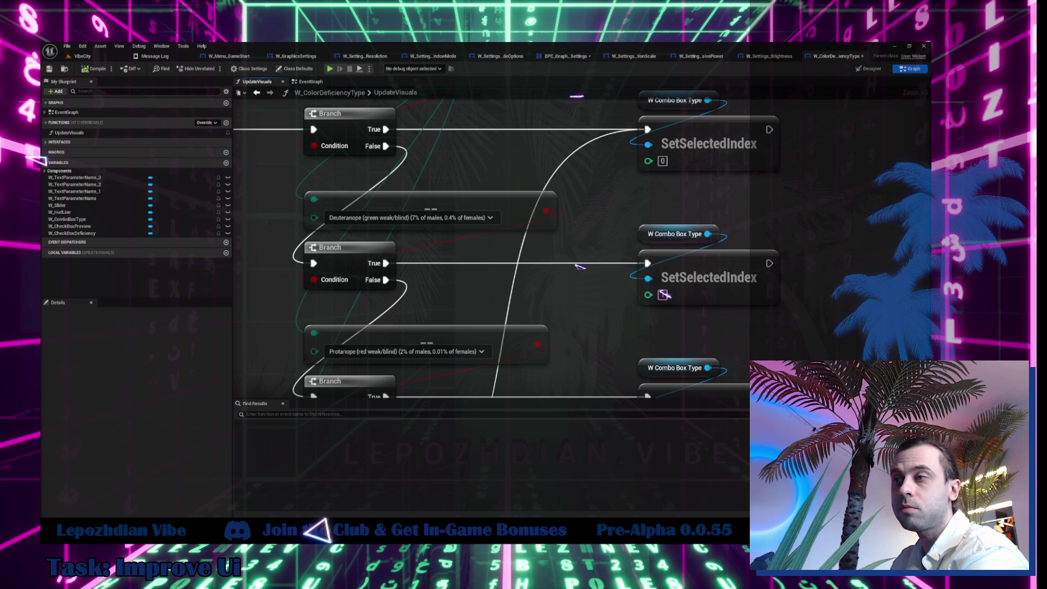
type("1")
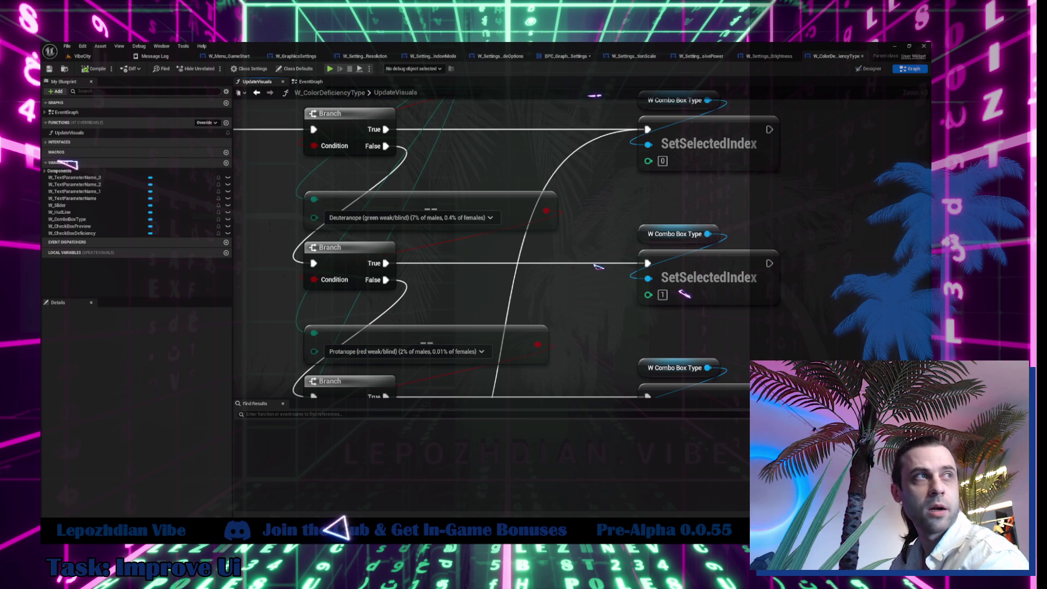
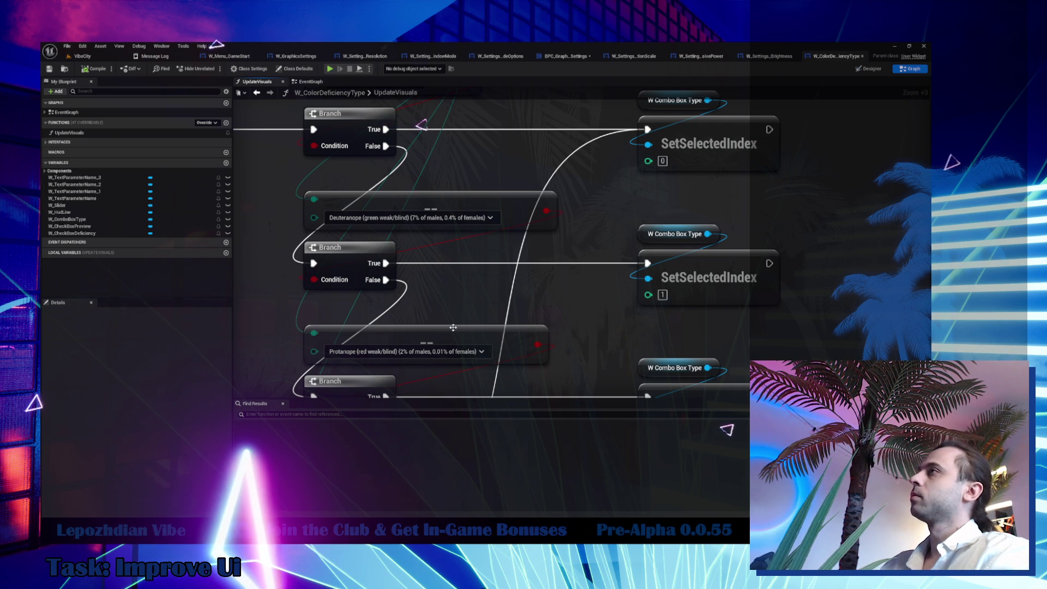
Check the Color Vision Deficiency Severity variable's name, then go to the BPC_GraphicsSettings event graph.
scroll(494, 245, "down", 8)
scroll(435, 214, "up", 5)
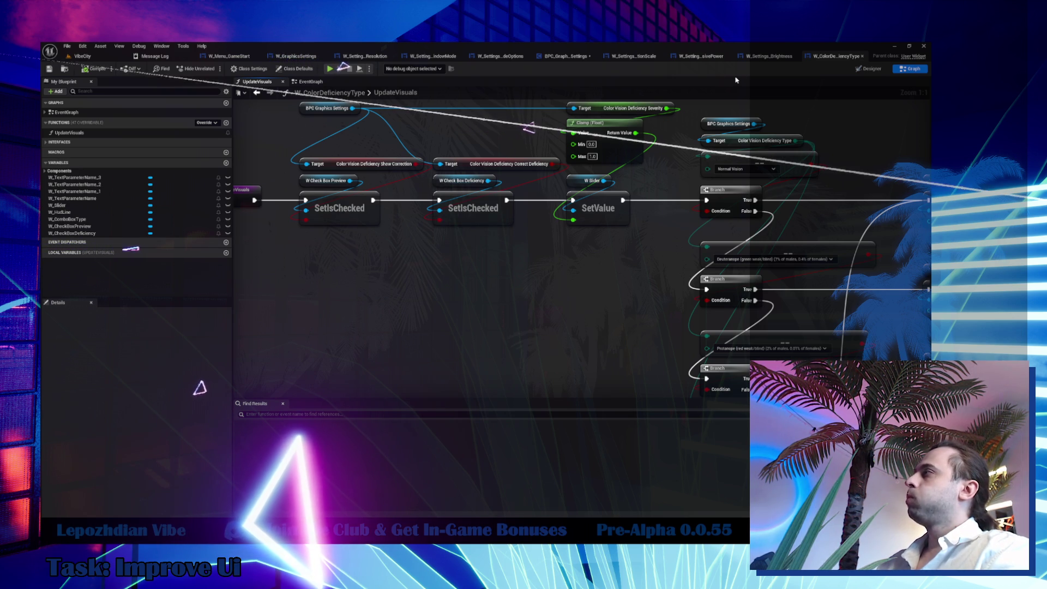
left_click(659, 113)
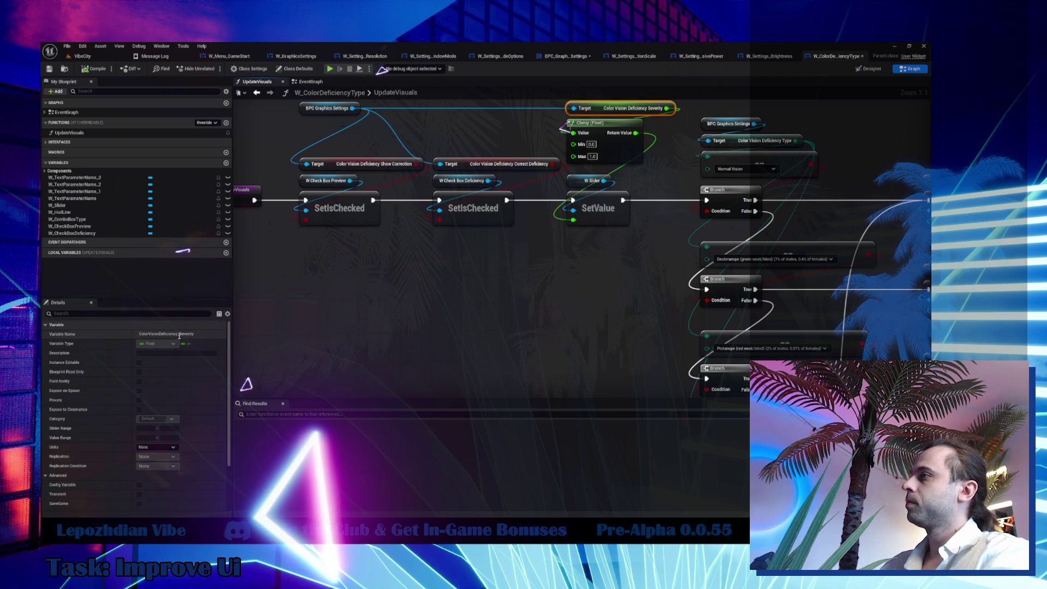
left_click_drag(179, 336, 252, 343)
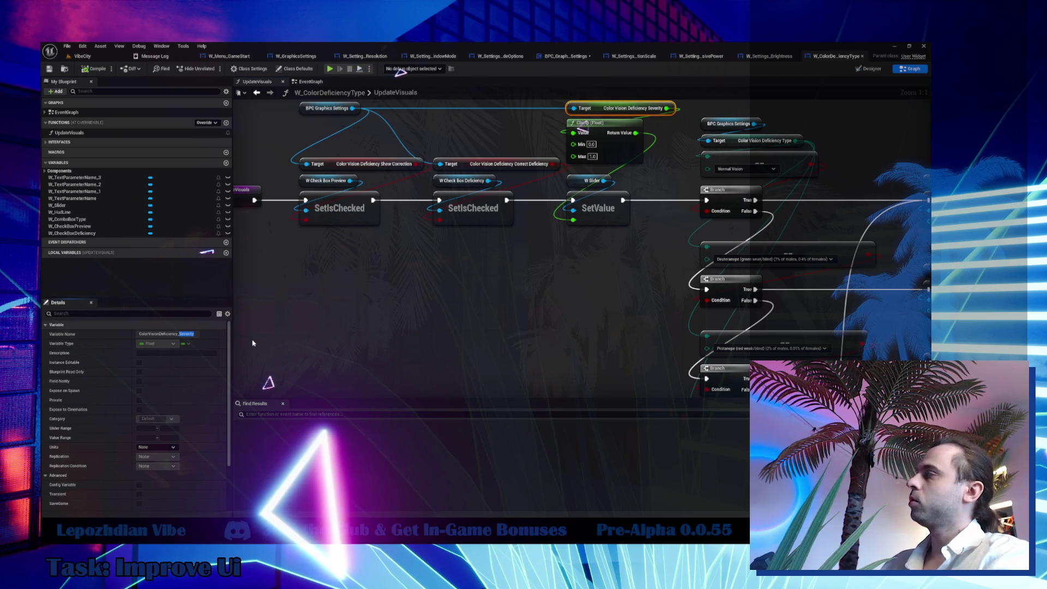
left_click(561, 59)
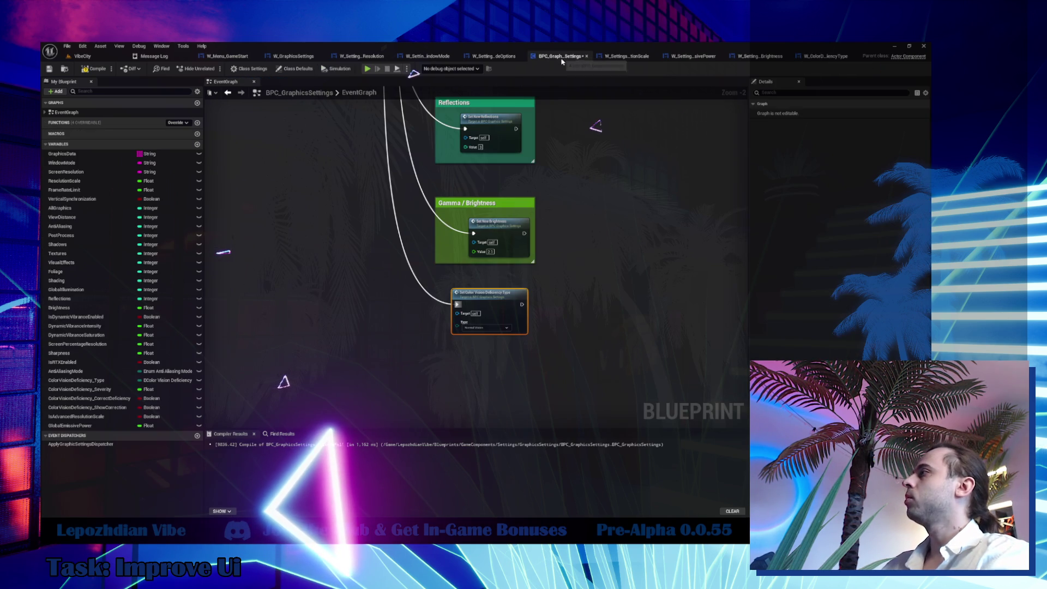
Move the Show event and its SET node down, nudge the Severity event up, and select the Show event's name.
right_click(549, 299)
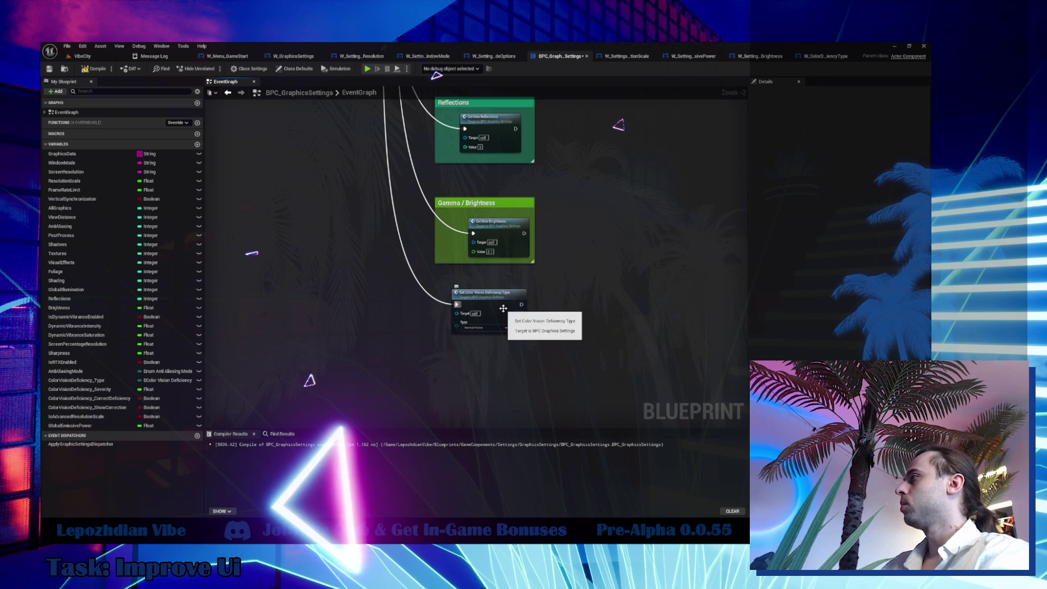
double_click(486, 293)
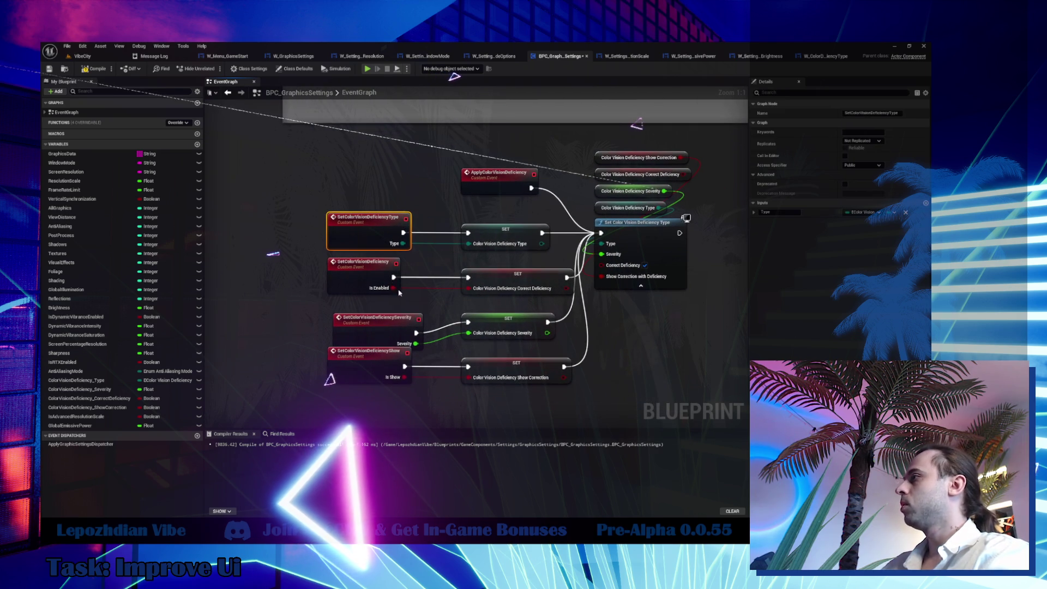
left_click_drag(385, 399, 498, 372)
left_click_drag(360, 355, 359, 371)
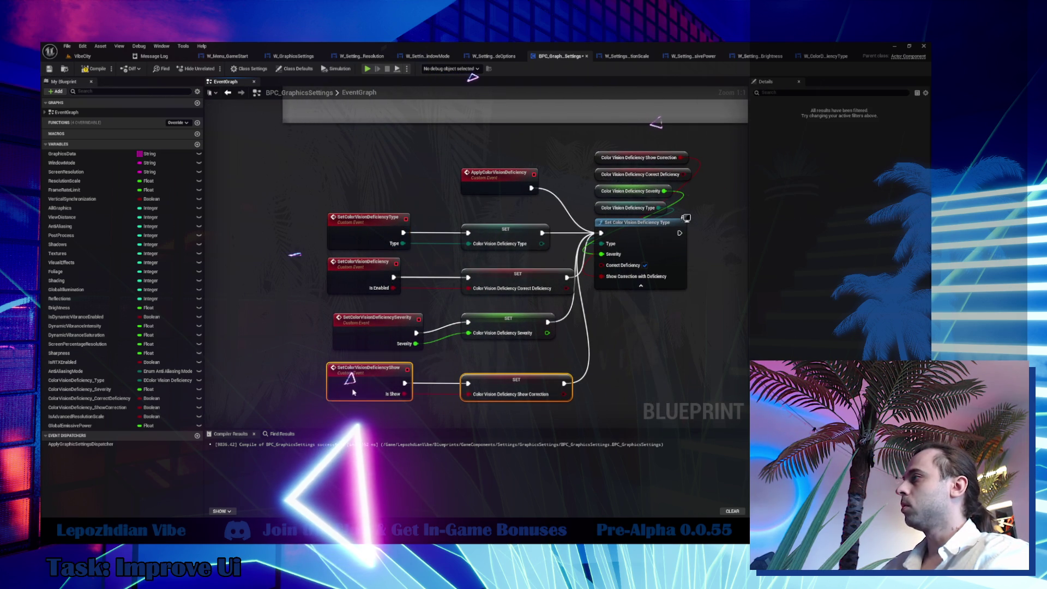
left_click(355, 357)
left_click_drag(358, 322, 352, 311)
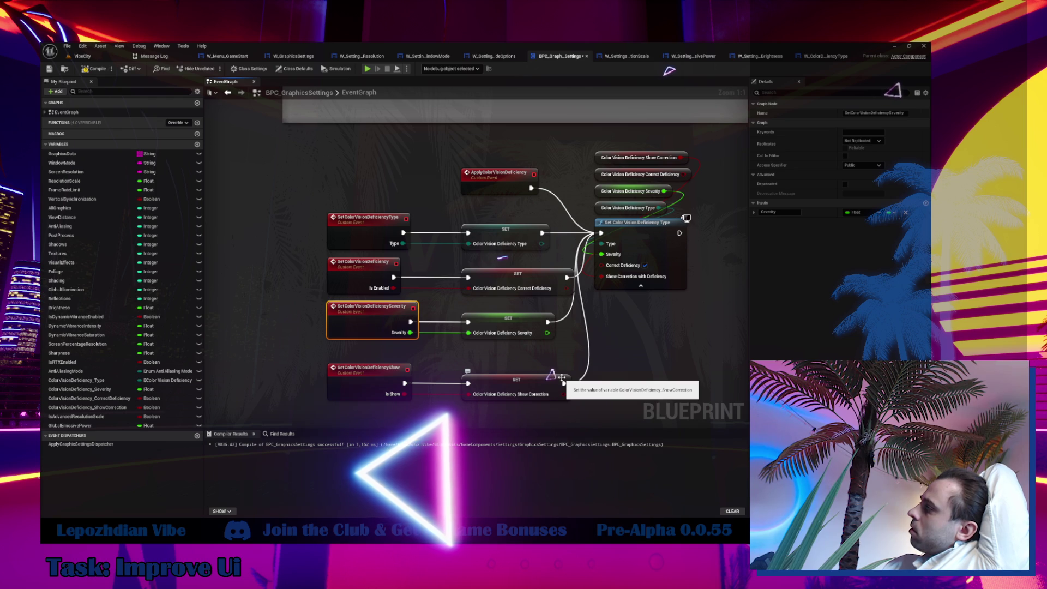
left_click(367, 371)
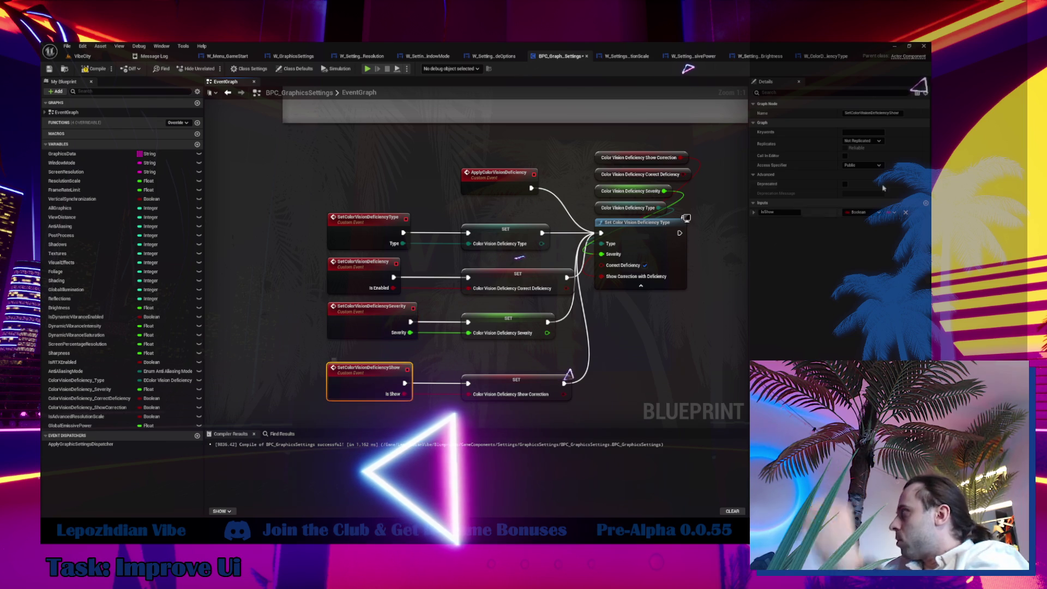
left_click(859, 113)
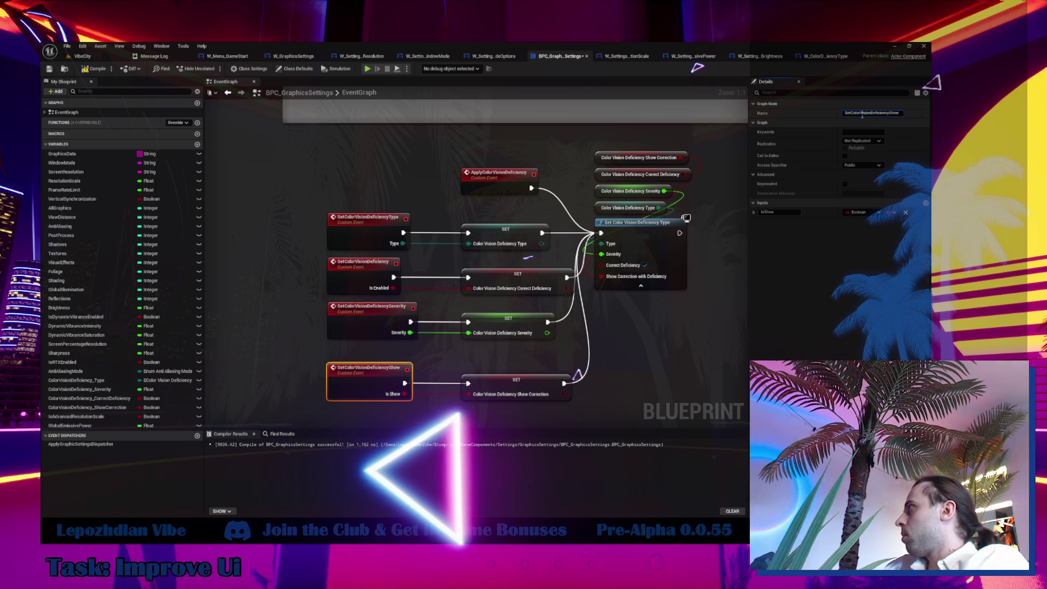
Add a Set Color Vision Deficiency Show call node by pasting the event name into the action search.
right_click(671, 331)
type("SetColorVisionDeficiencyShow")
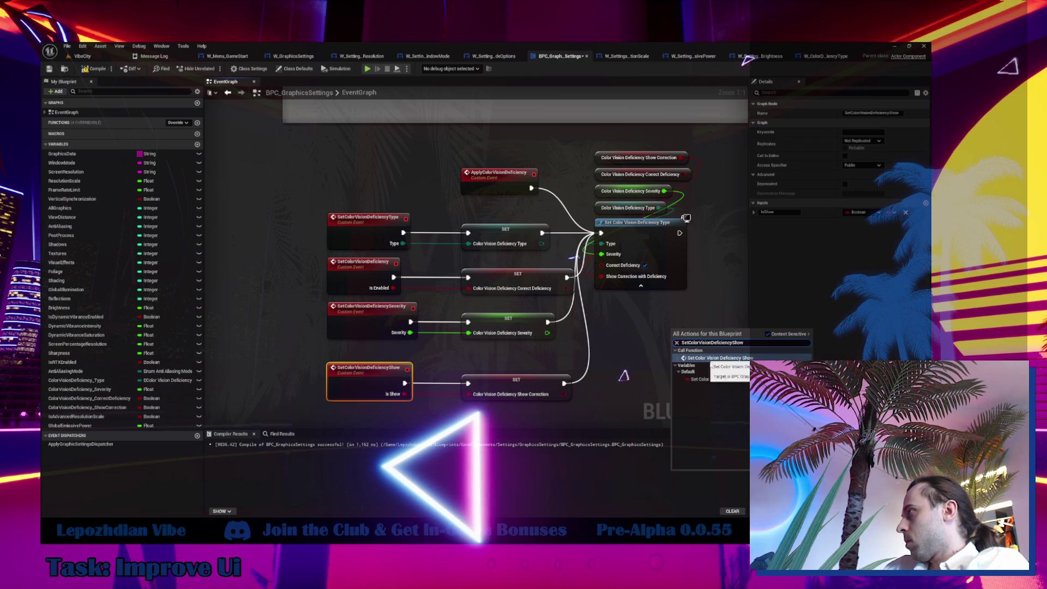
key("Escape")
Add a Set Color Vision Deficiency Severity call node using the copied Severity event name.
left_click(370, 307)
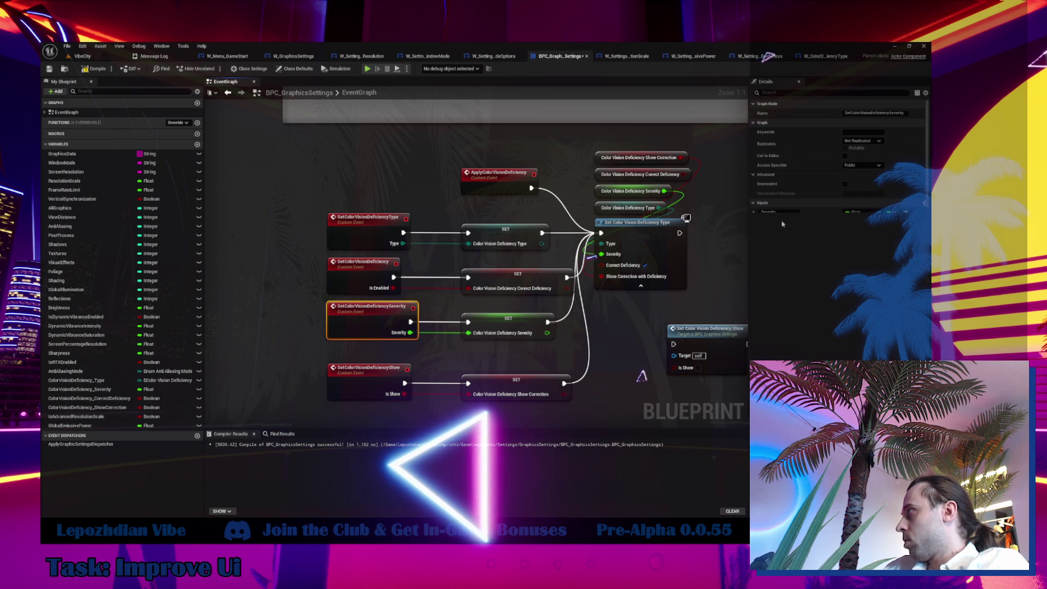
left_click(877, 113)
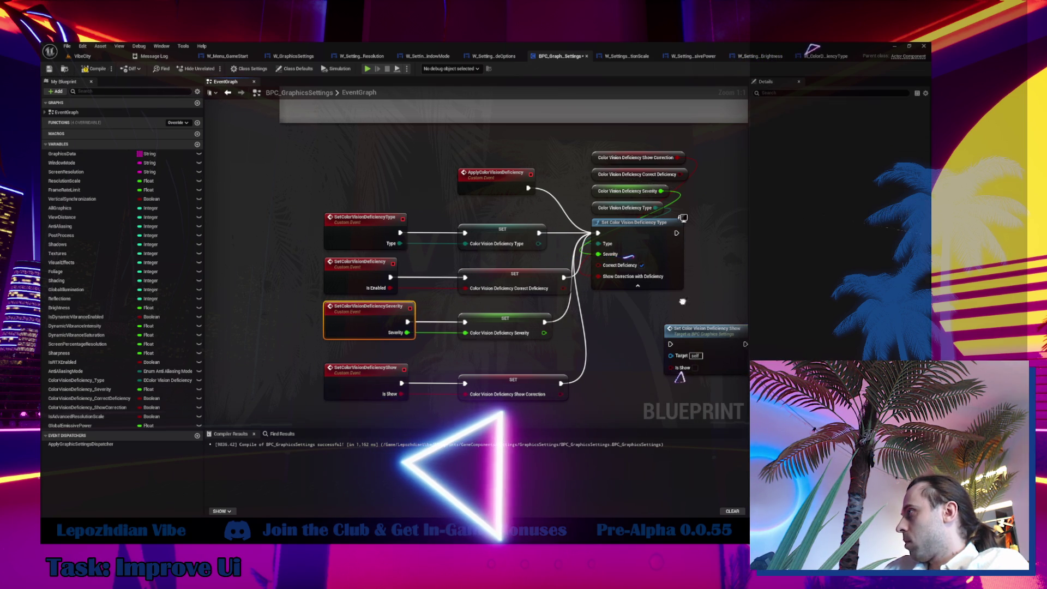
left_click_drag(686, 302, 267, 255)
right_click(392, 298)
type("SetColorVisionDeficiencySeverity")
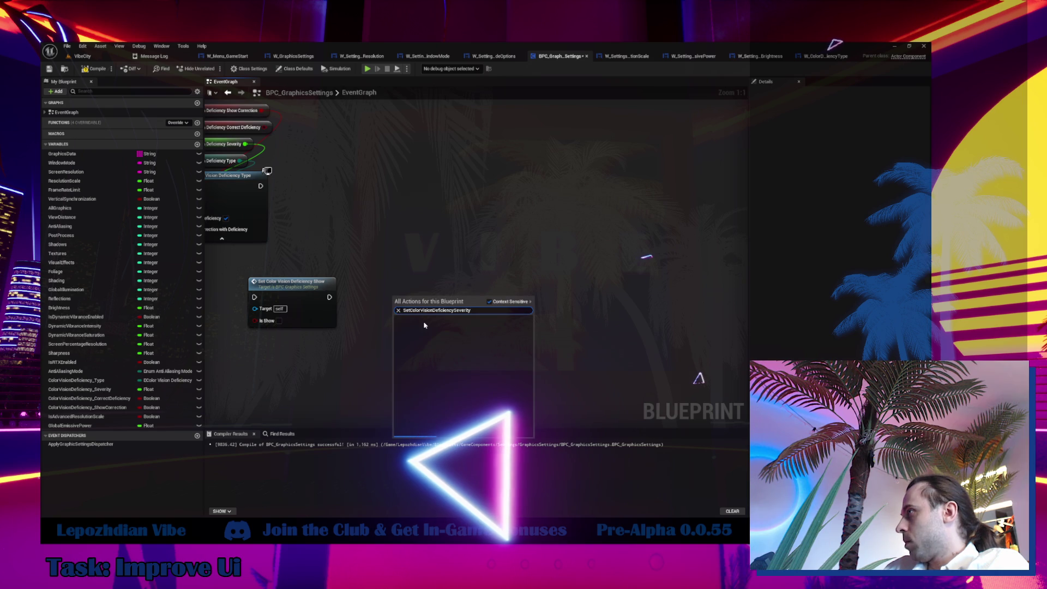
left_click(431, 332)
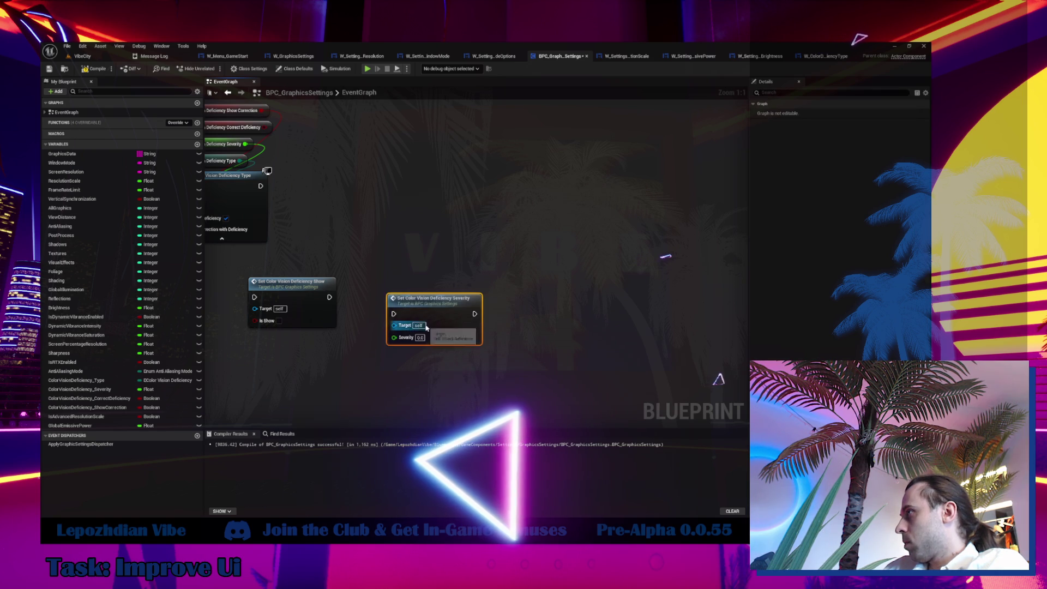
mouse_move(343, 349)
left_mouse_down()
mouse_move(446, 371)
mouse_move(623, 372)
left_mouse_up()
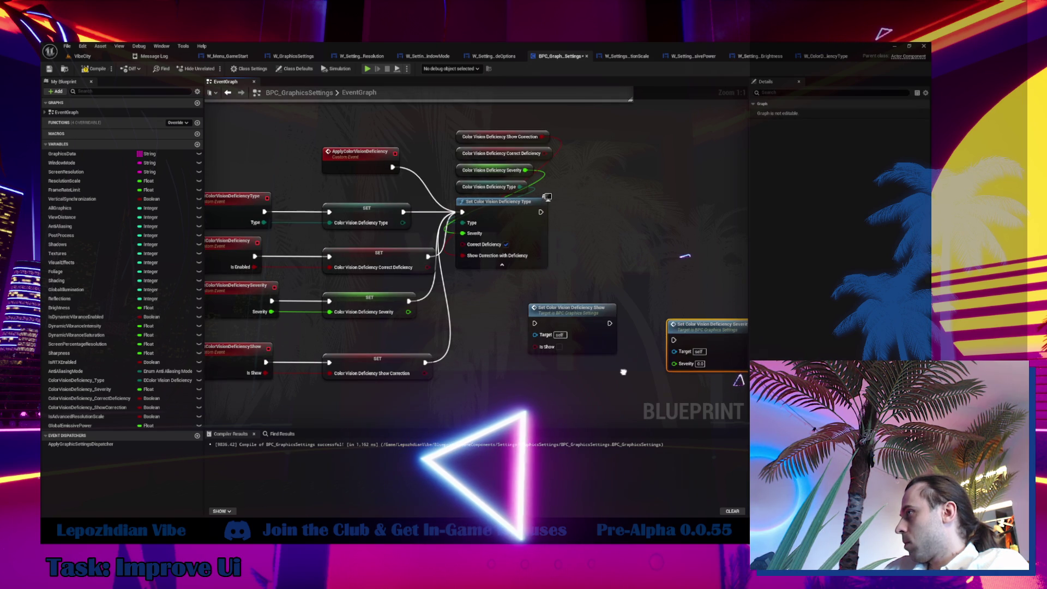
Tick Is Show, set Severity to 1, and chain Show then Severity after the Type node.
left_click(559, 347)
left_click_drag(696, 347, 686, 327)
left_click(687, 353)
type("1")
left_click_drag(609, 323, 651, 323)
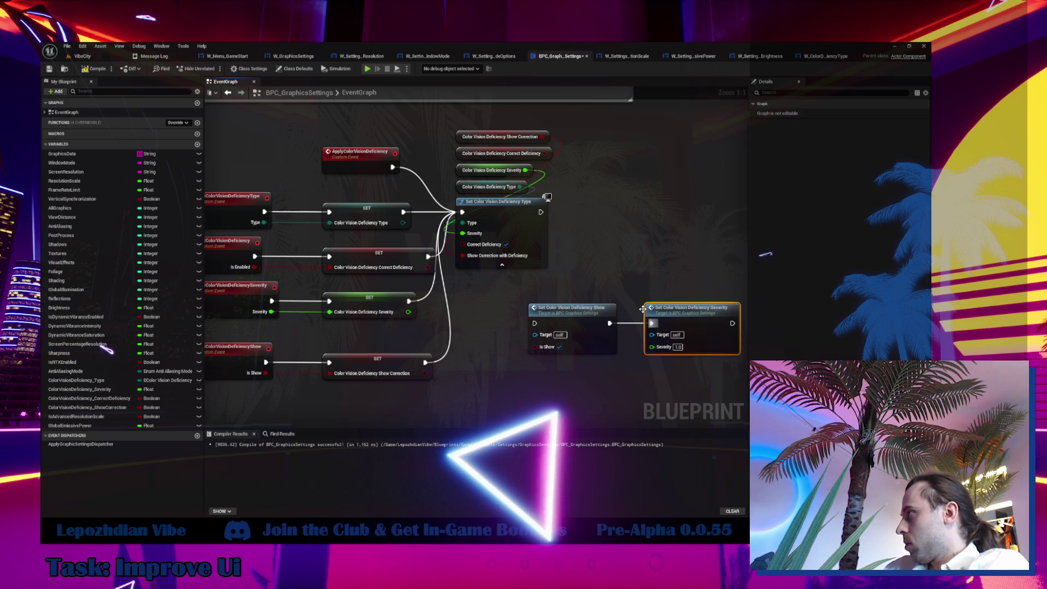
scroll(656, 320, "down", 4)
scroll(657, 320, "down", 7)
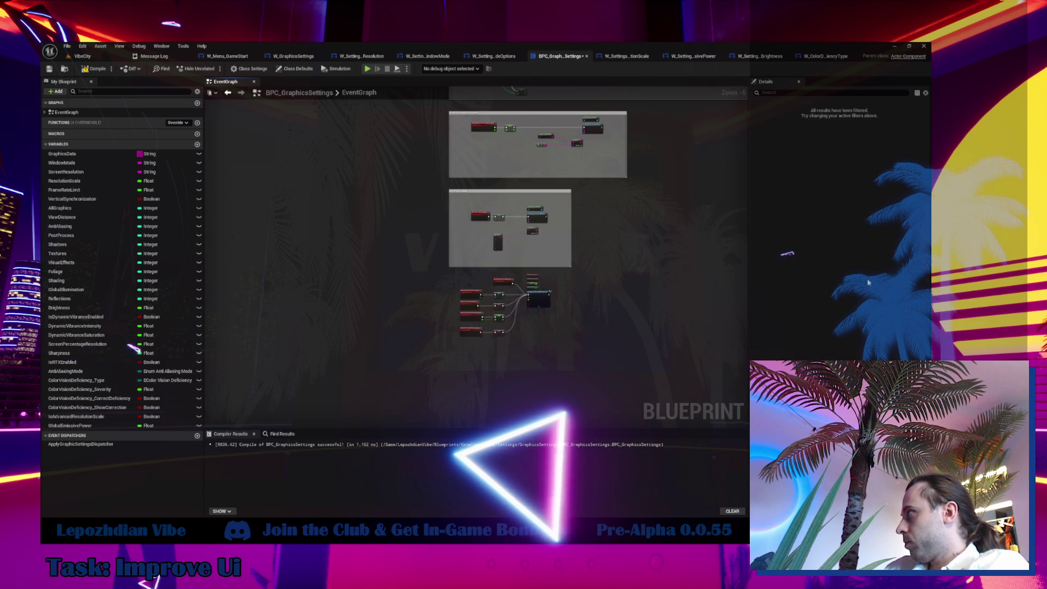
scroll(498, 218, "up", 10)
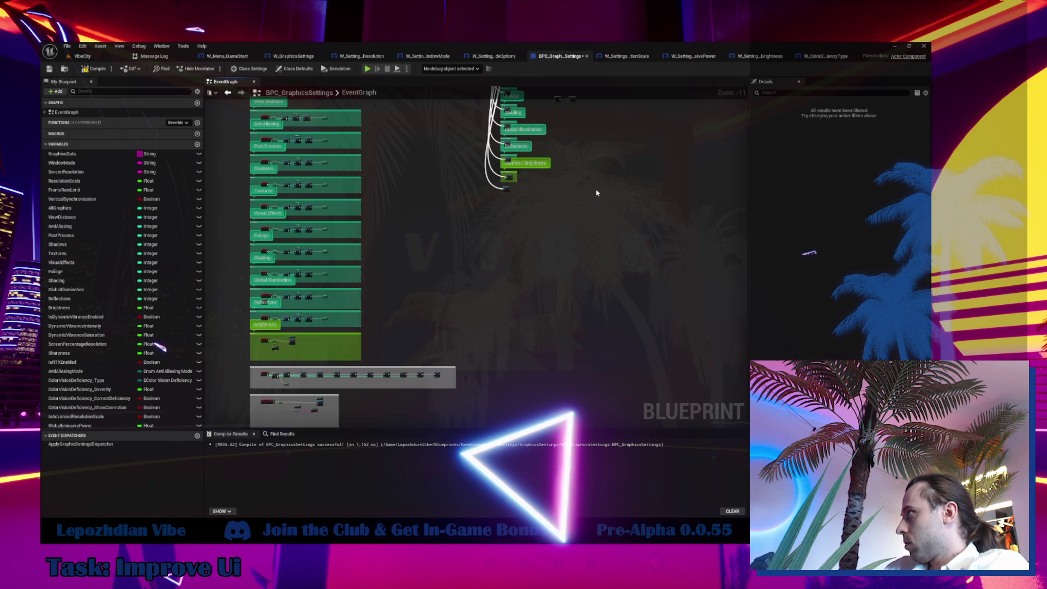
scroll(499, 218, "up", 1)
left_click_drag(499, 218, 540, 218)
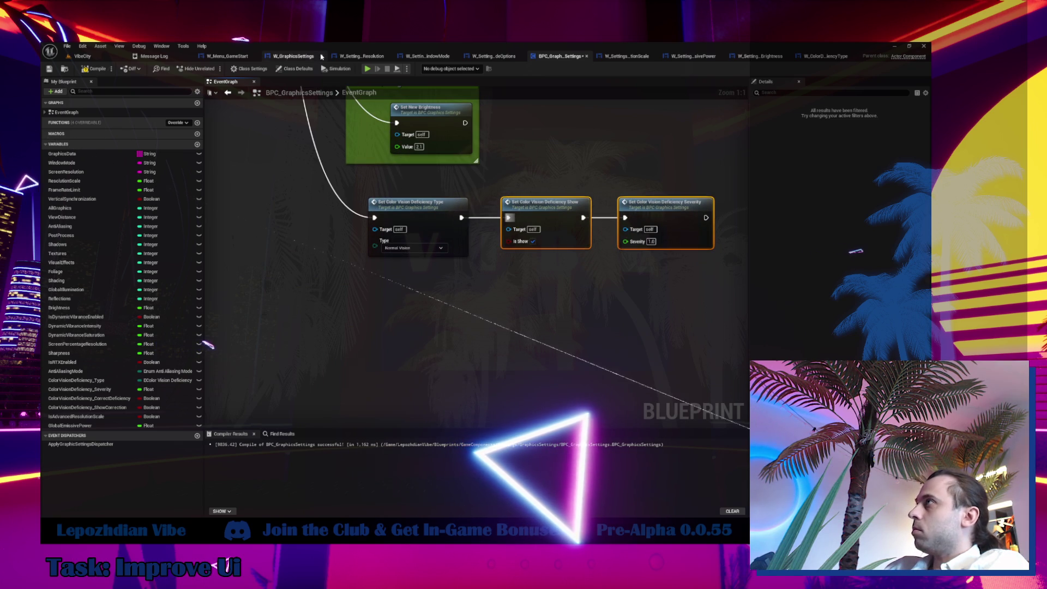
left_click(293, 56)
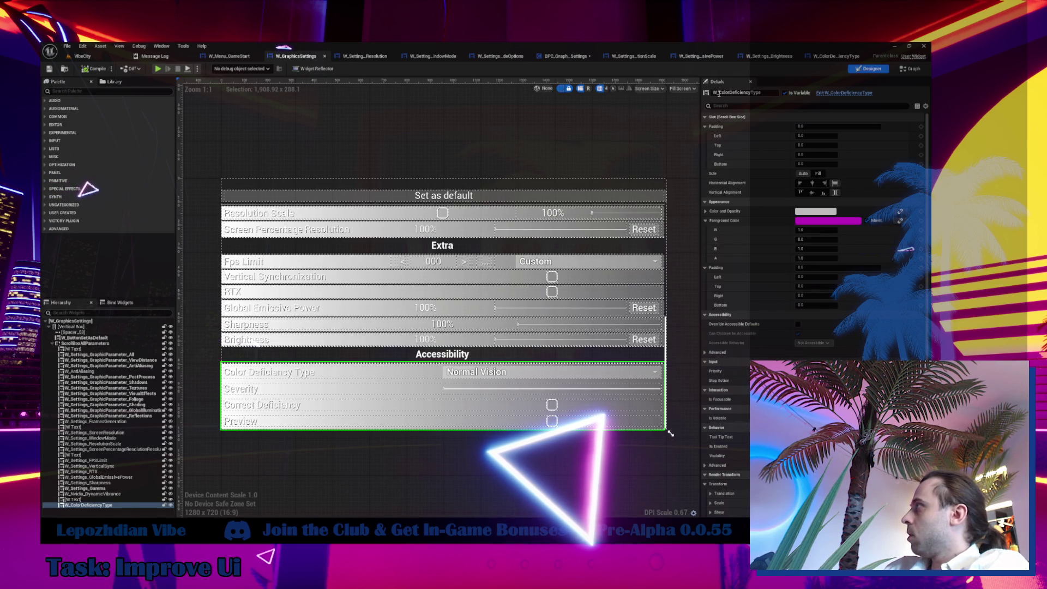
left_click(774, 92)
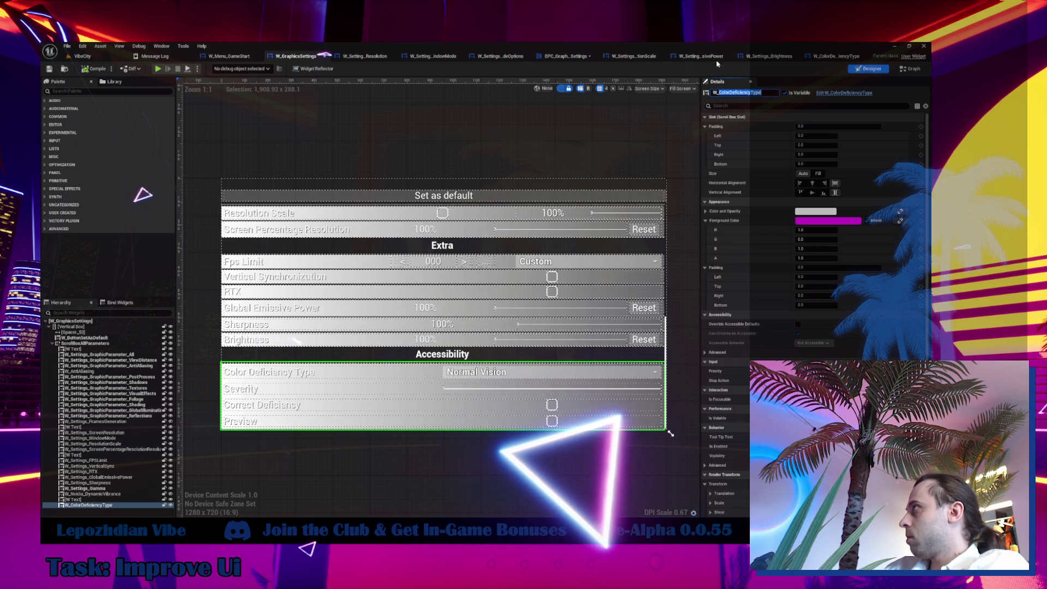
left_click(564, 56)
mouse_move(395, 201)
left_mouse_down()
mouse_move(305, 200)
mouse_move(328, 270)
left_mouse_up()
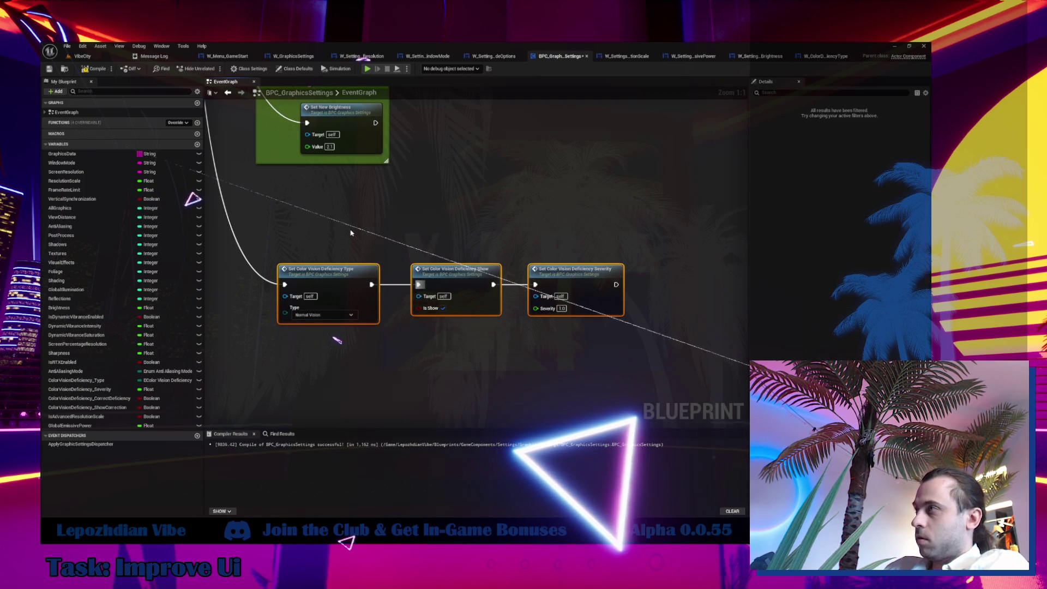
Title the comment 'ColorDeficiencyType', move the group up, and switch to the WORK.WAS.DONE notes.
type("cColorDeficiencyType")
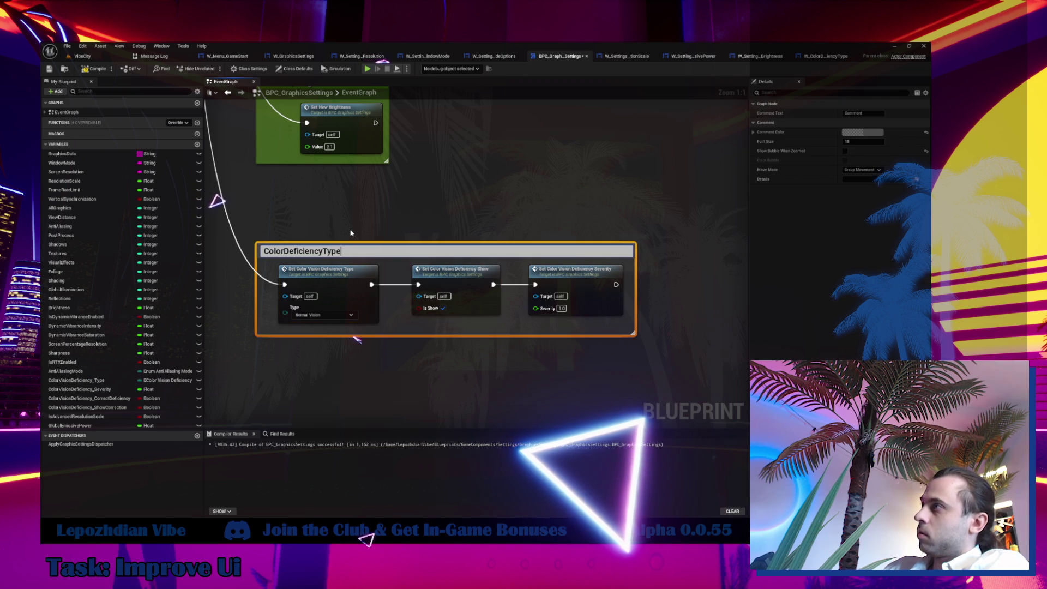
key("Return")
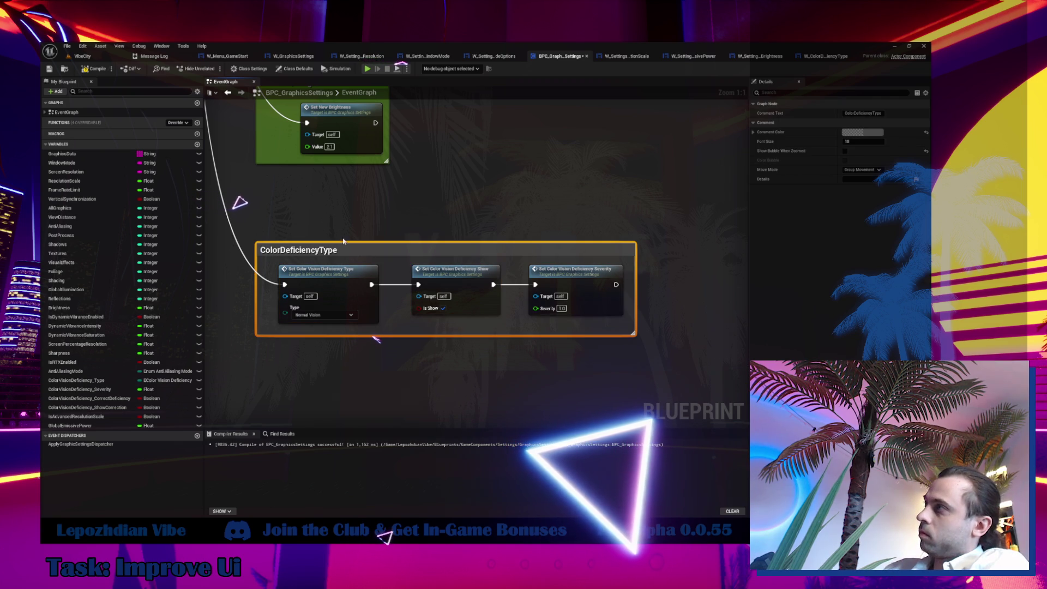
left_click_drag(352, 253, 352, 198)
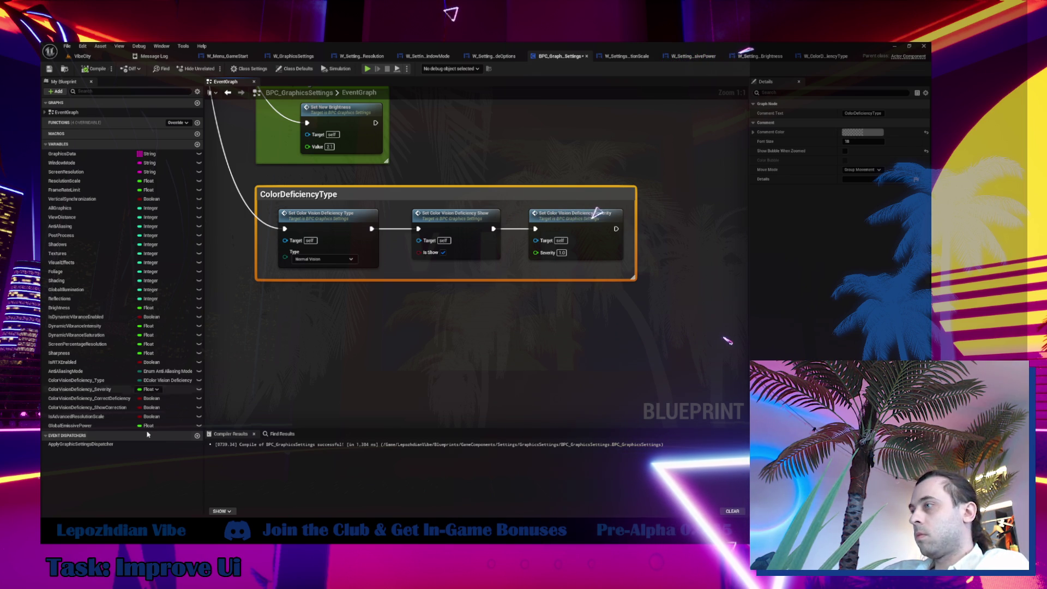
key("alt+Tab")
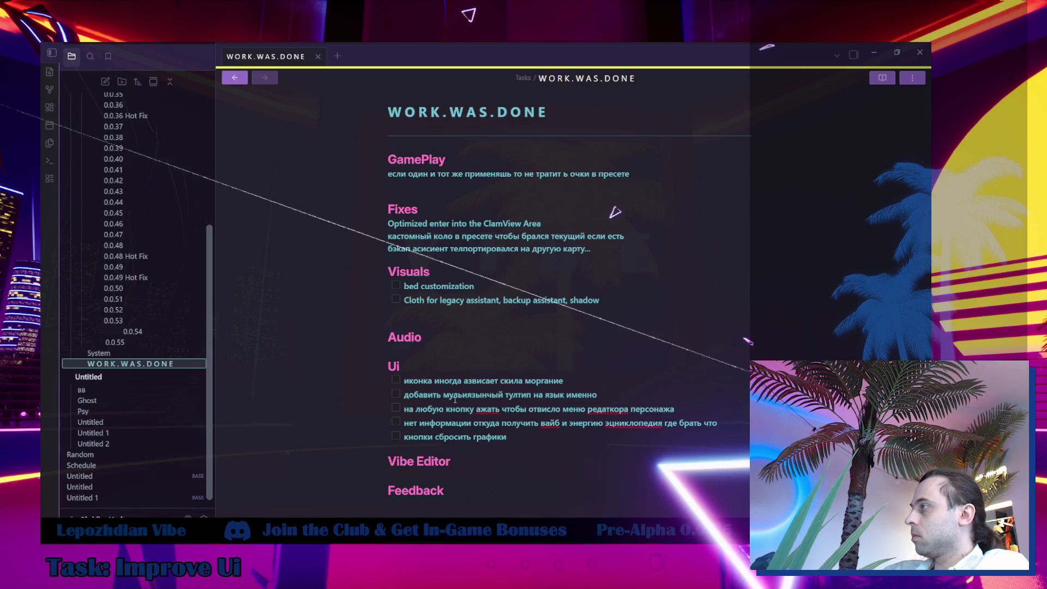
Paste the graphics reset-to-defaults task as a ticked Ui item in the 0.0.55 note, then return to Unreal.
left_click_drag(505, 439, 428, 439)
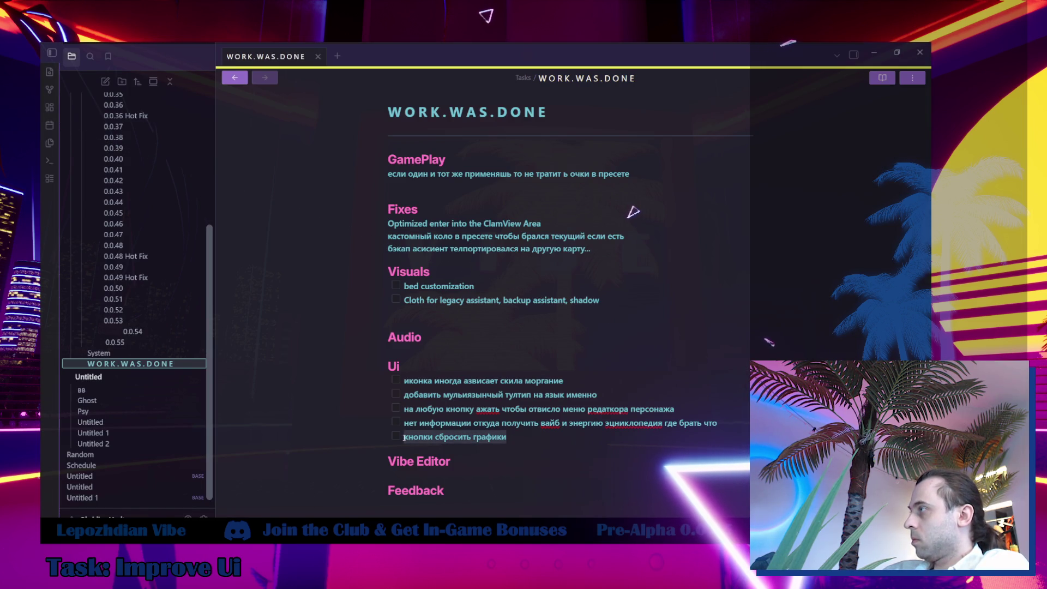
left_click(148, 341)
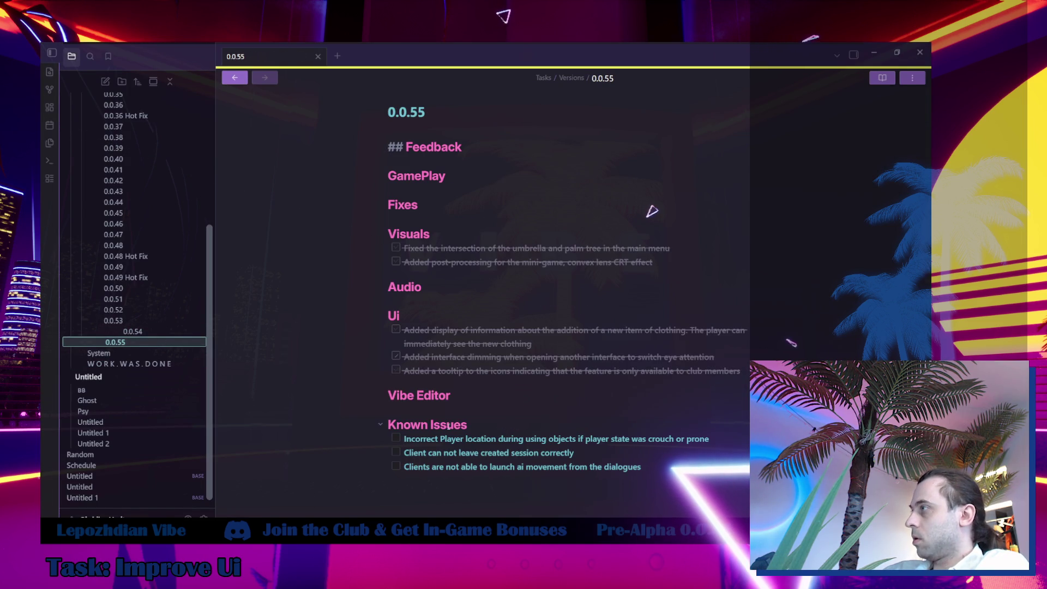
left_click(747, 374)
key("Return")
type("The graphics settings button to reset all parameters to default values")
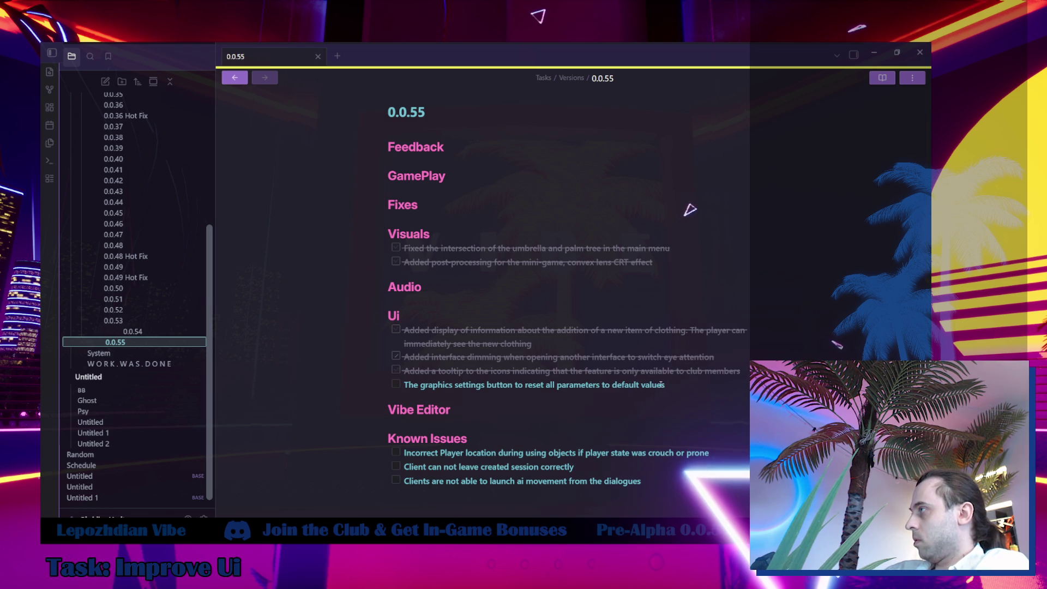
left_click(396, 384)
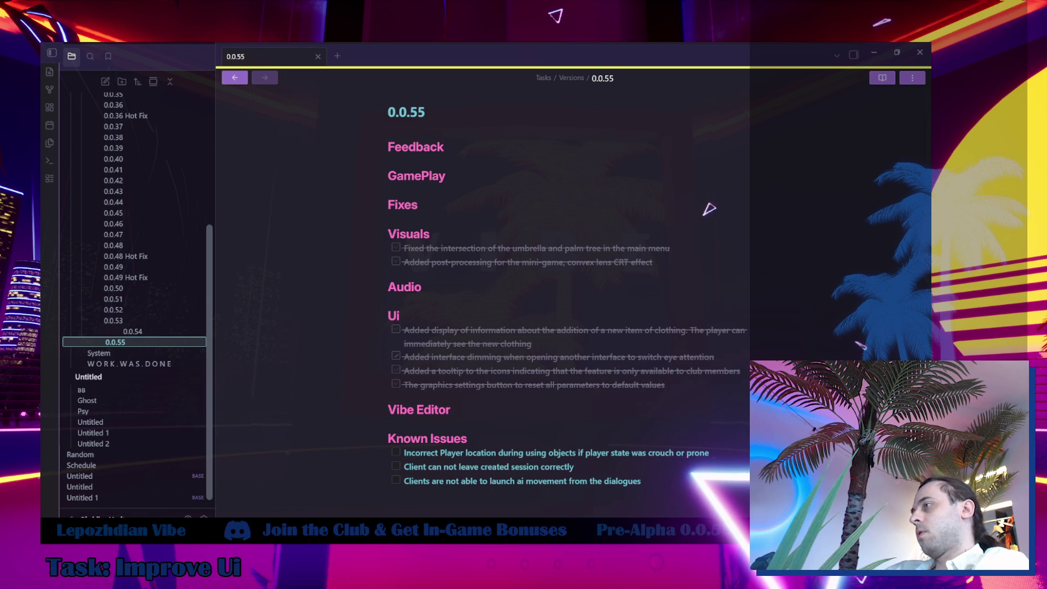
left_click(186, 577)
left_click(153, 507)
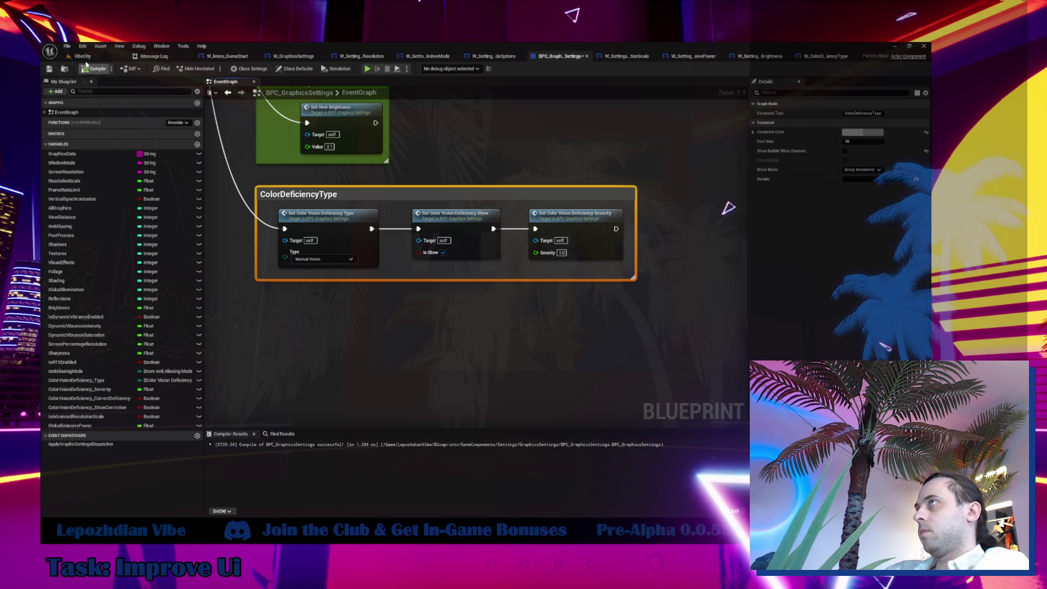
Switch to the VibeCity level and start Play In Editor.
left_click(74, 56)
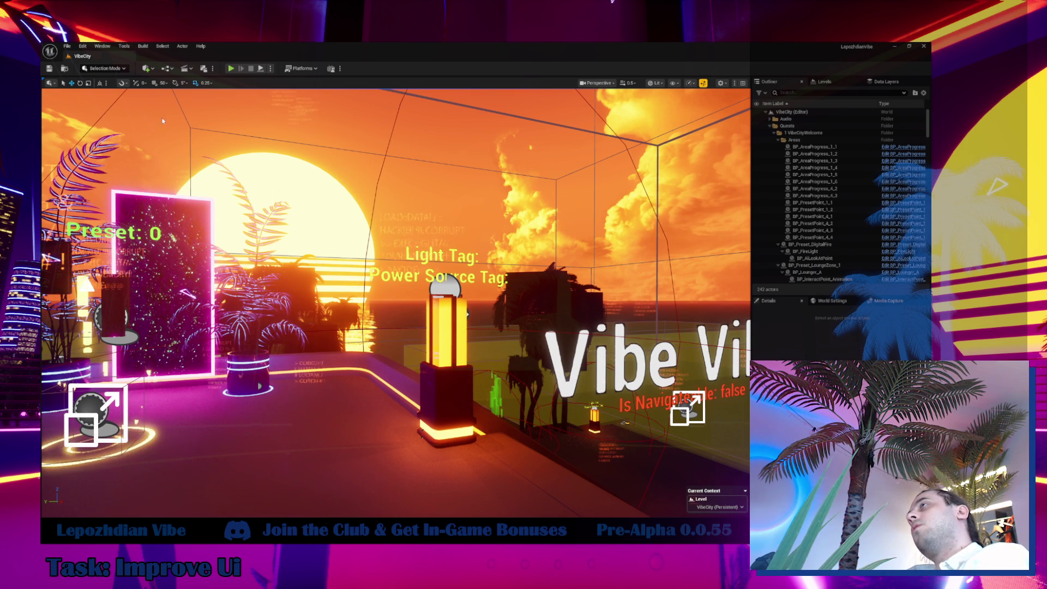
left_click(231, 68)
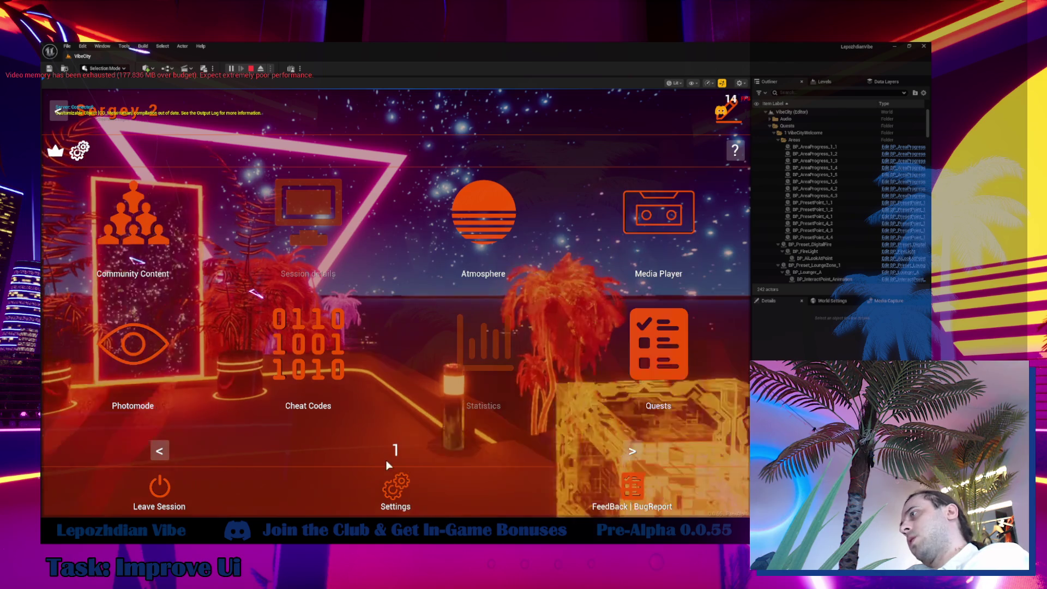
In Settings > Graphics, drag Resolution Scale to 100% and enable its custom numeric value.
left_click(397, 485)
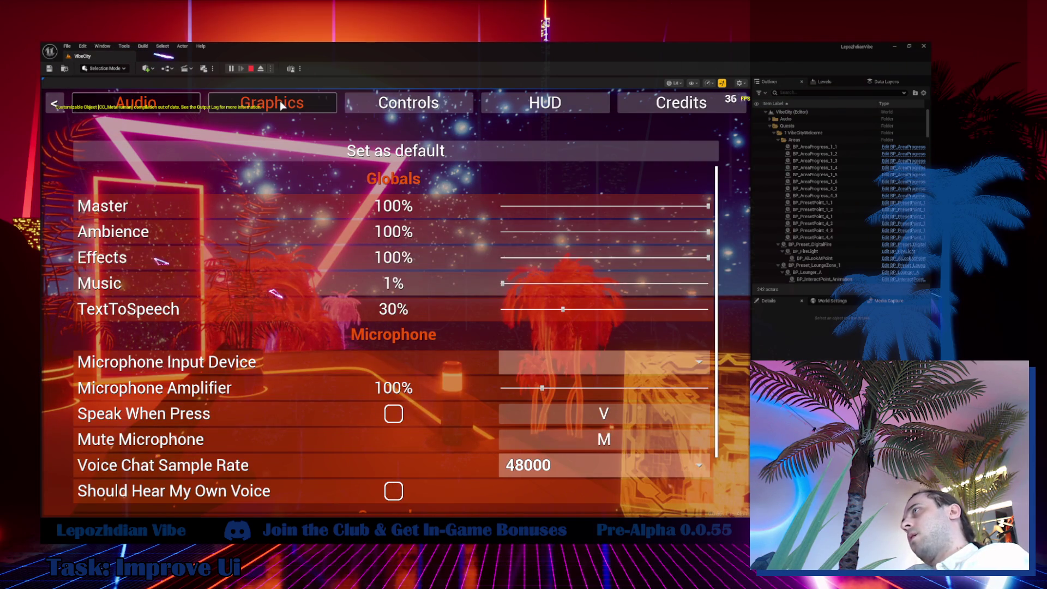
left_click(282, 105)
scroll(404, 345, "down", 4)
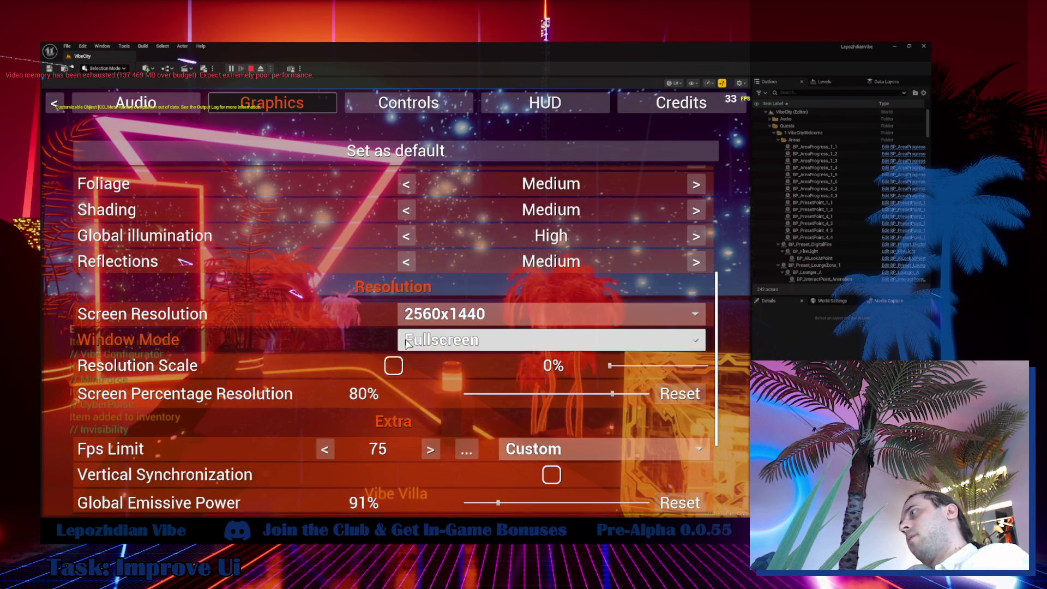
scroll(406, 343, "down", 2)
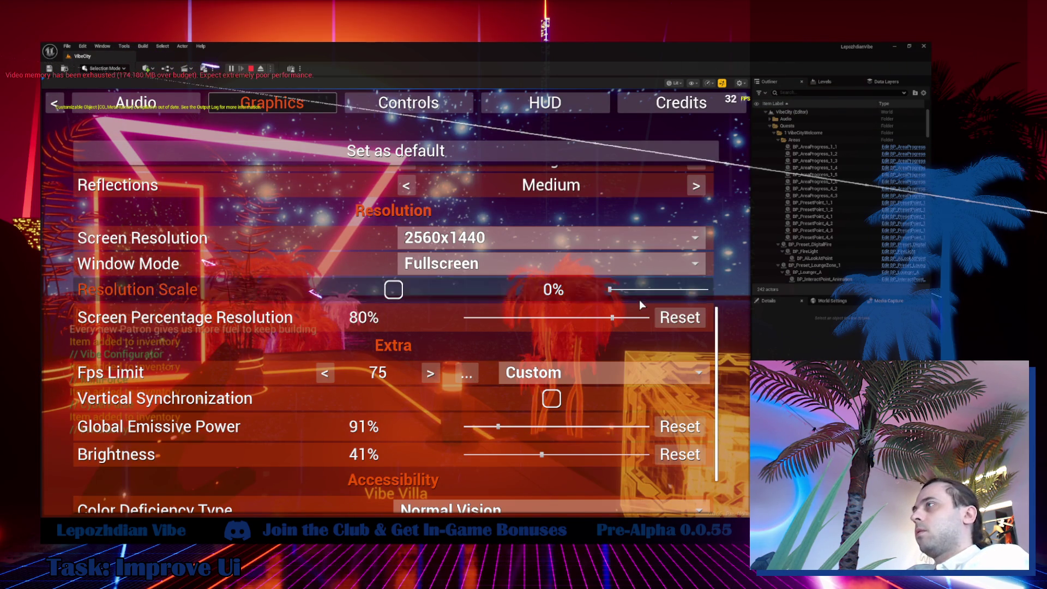
mouse_move(644, 292)
left_mouse_down()
mouse_move(749, 297)
mouse_move(376, 320)
left_mouse_up()
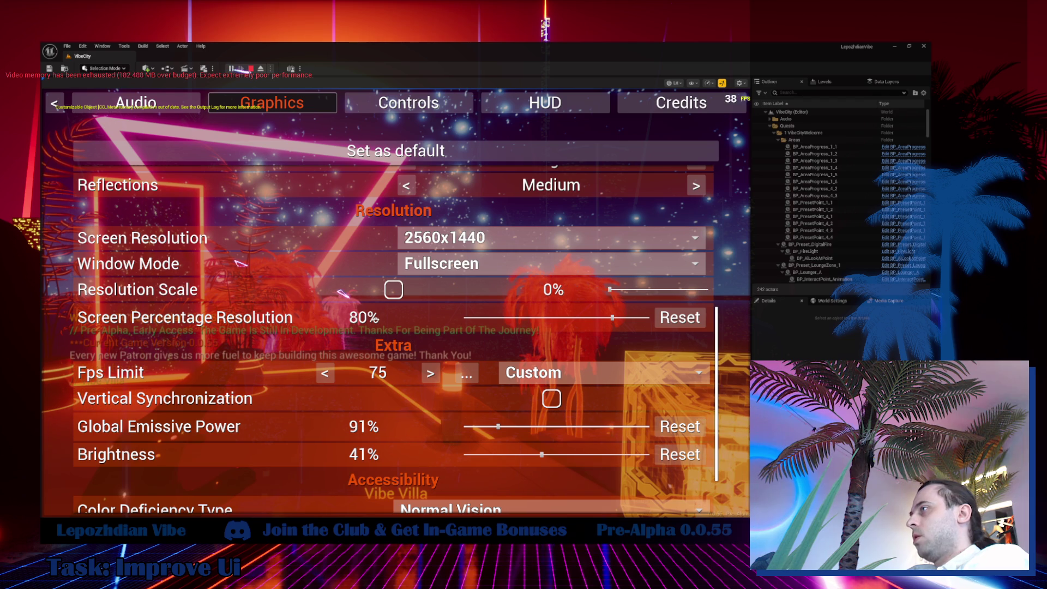
left_click(393, 290)
Step the custom Resolution Scale value down to about 81.
left_click(541, 290)
left_click(540, 290)
left_click(541, 291)
left_click(541, 290)
left_click(541, 290)
left_click(540, 290)
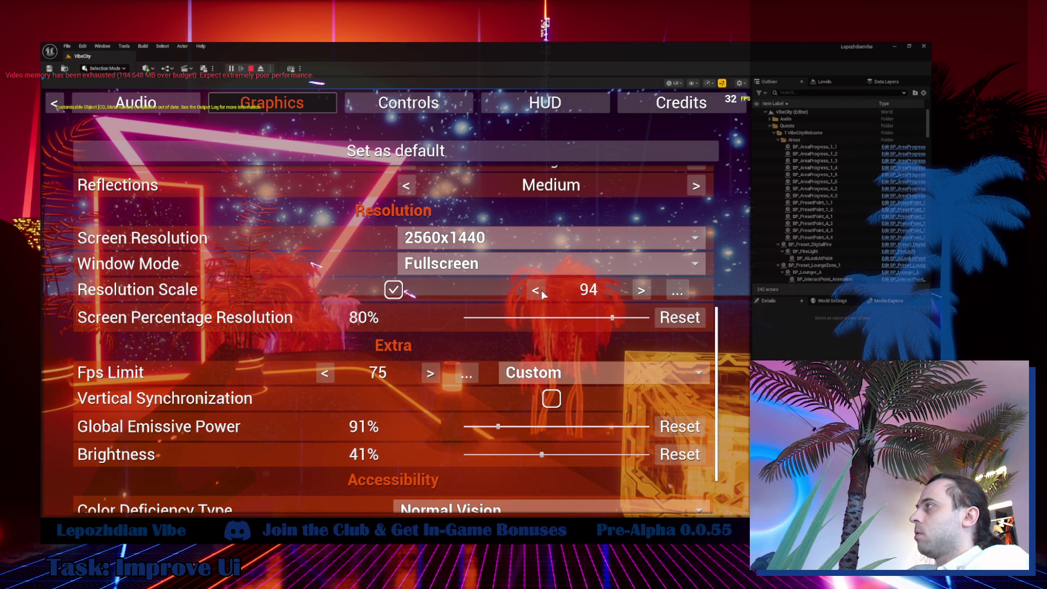
left_click(540, 290)
left_click(541, 290)
left_click(541, 290)
left_click(541, 290)
left_click(541, 290)
left_click(541, 290)
left_click(540, 290)
left_click(541, 290)
left_click(540, 290)
left_click(541, 290)
left_click(540, 290)
left_click(541, 290)
left_click(541, 290)
left_click(540, 290)
left_click(541, 290)
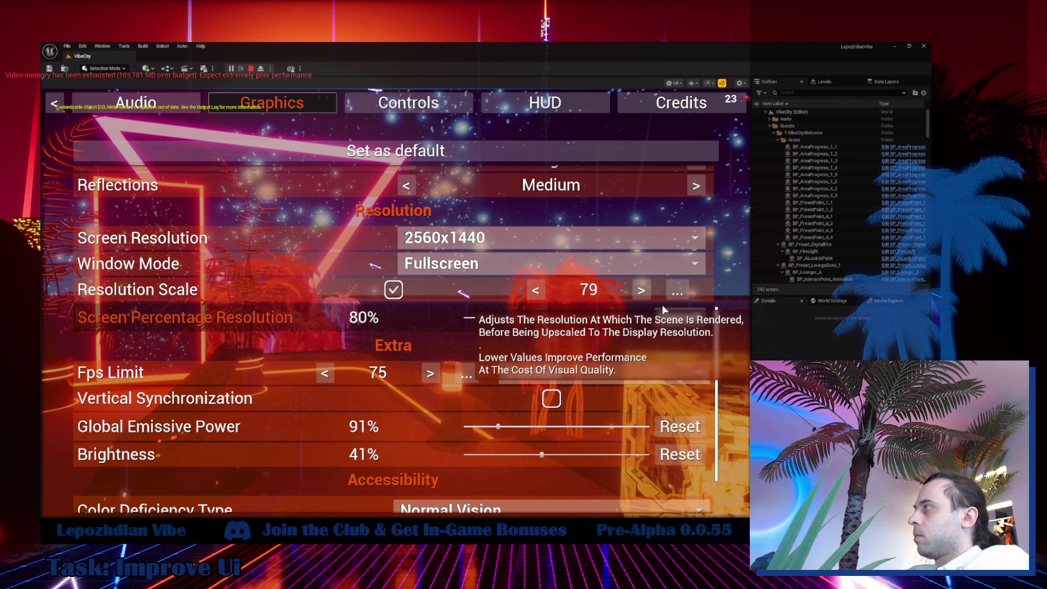
Enter a Resolution Scale of 5, step it down to 1, then turn the custom value off.
left_click(676, 293)
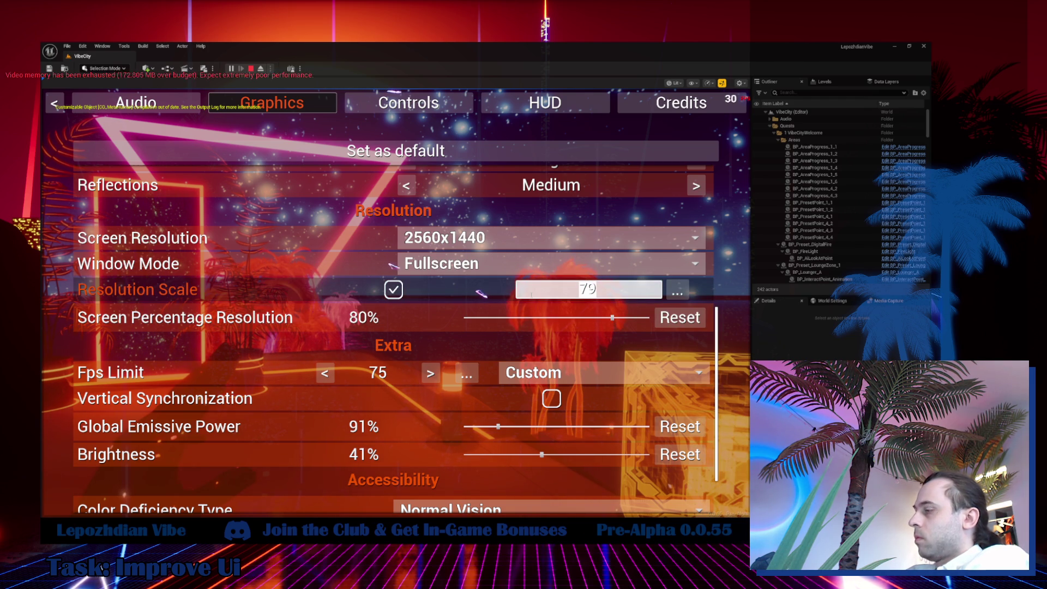
key("BackSpace")
key("BackSpace")
type("5")
key("Return")
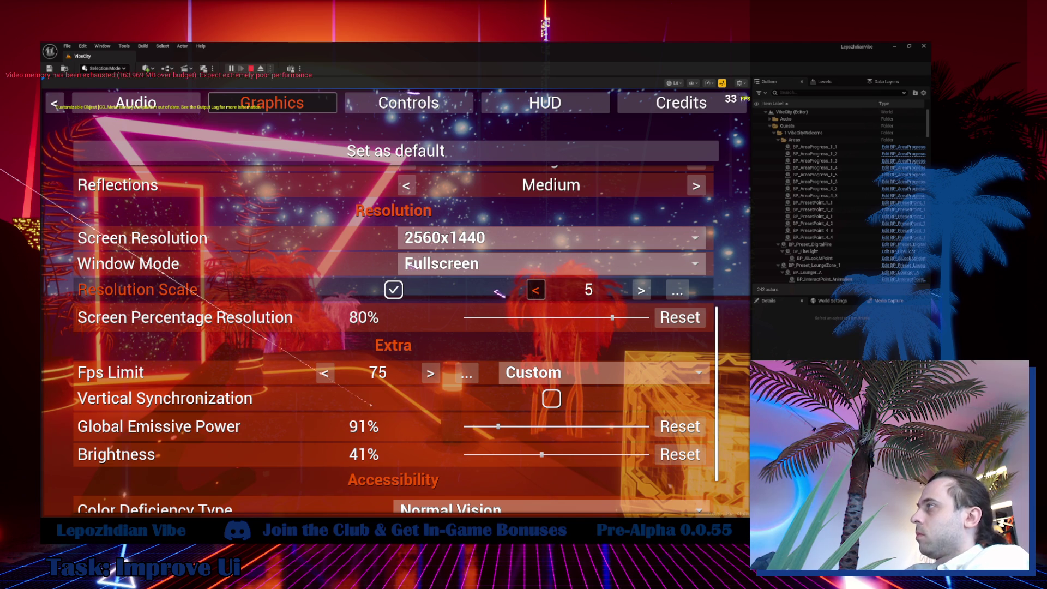
left_click(534, 292)
left_click(535, 292)
left_click(536, 293)
left_click(535, 292)
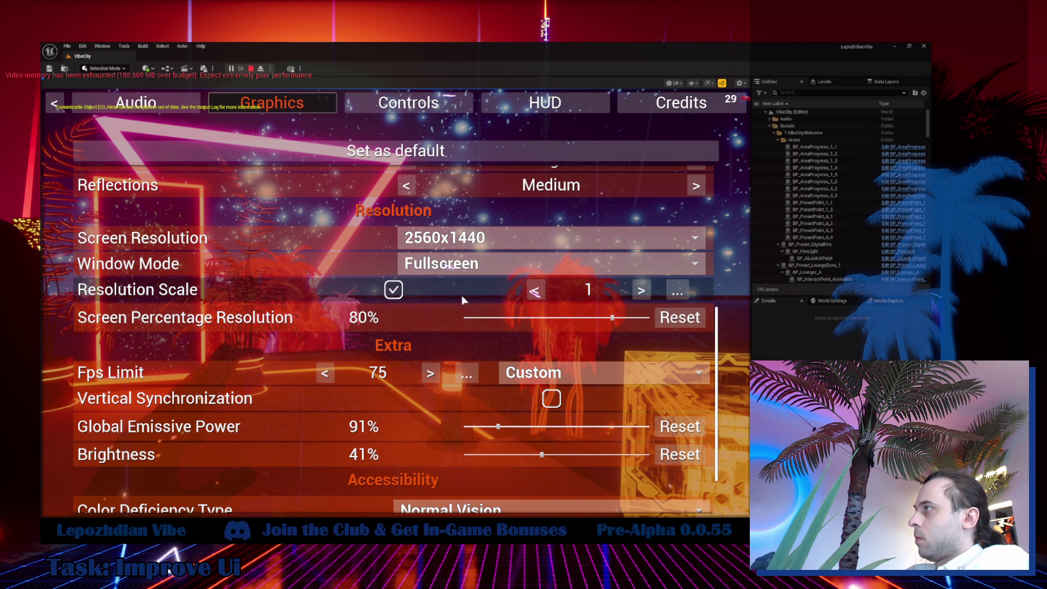
left_click(533, 291)
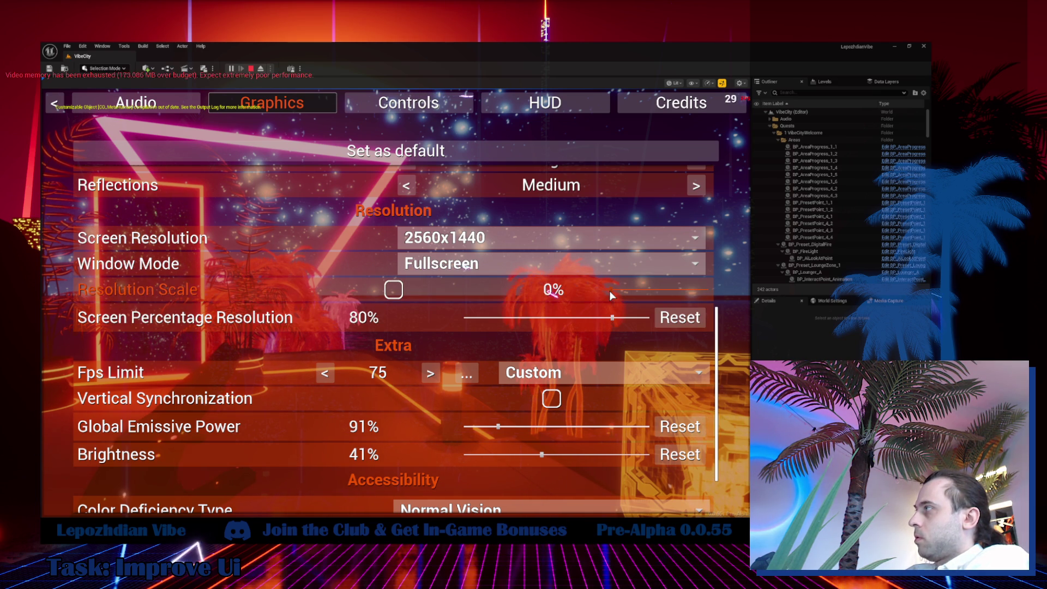
Drag Resolution Scale to 100% and Screen Percentage Resolution down to 50%.
left_click_drag(610, 290, 714, 291)
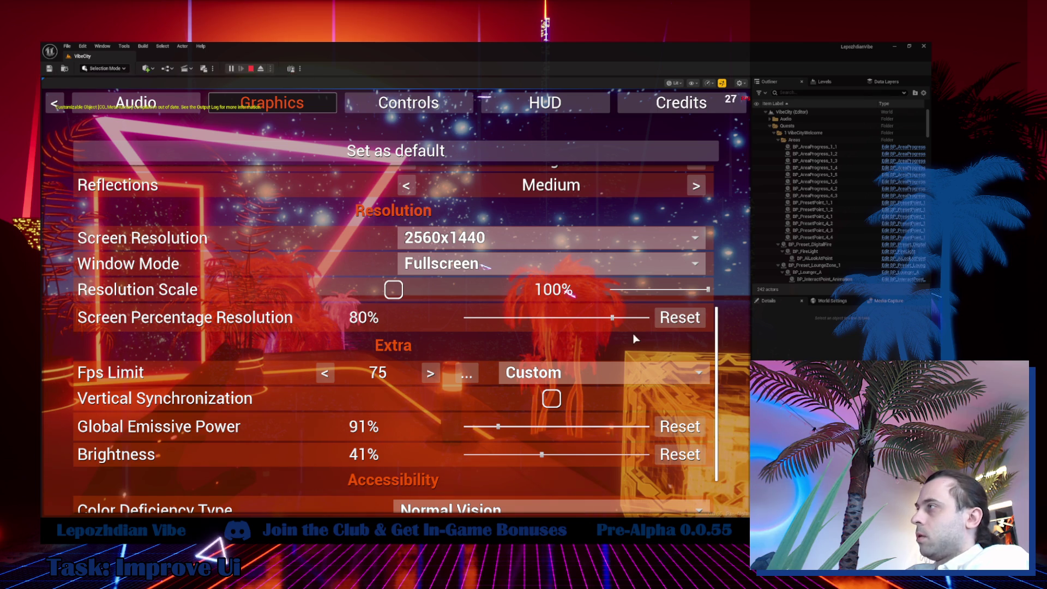
mouse_move(616, 321)
left_mouse_down()
mouse_move(480, 328)
mouse_move(520, 335)
mouse_move(498, 339)
mouse_move(694, 344)
mouse_move(553, 354)
left_mouse_up()
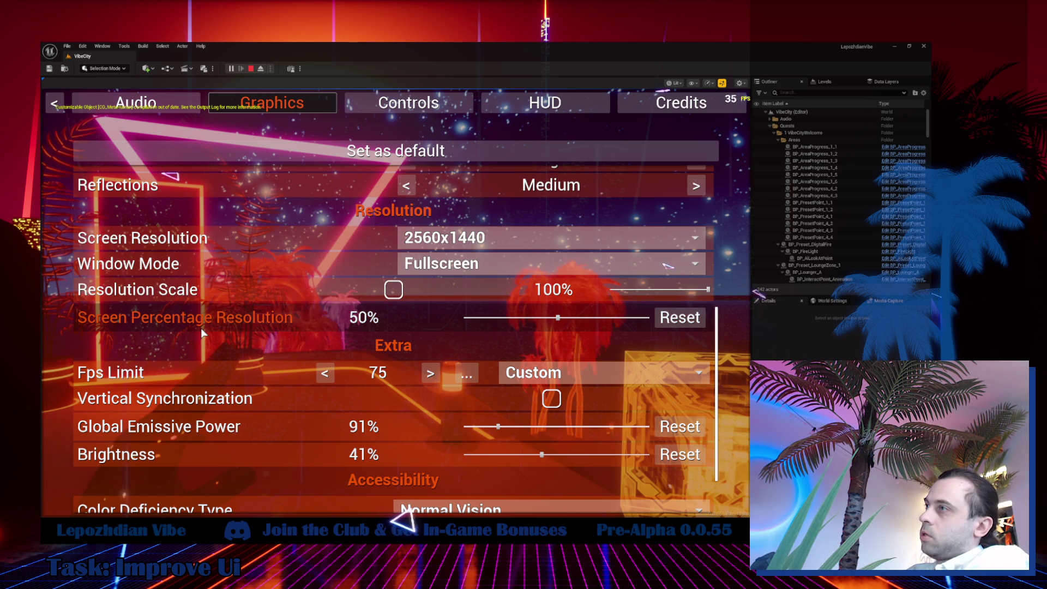
Scroll through the Graphics list to the Accessibility section (Normal Vision), then return to the main menu.
mouse_move(140, 376)
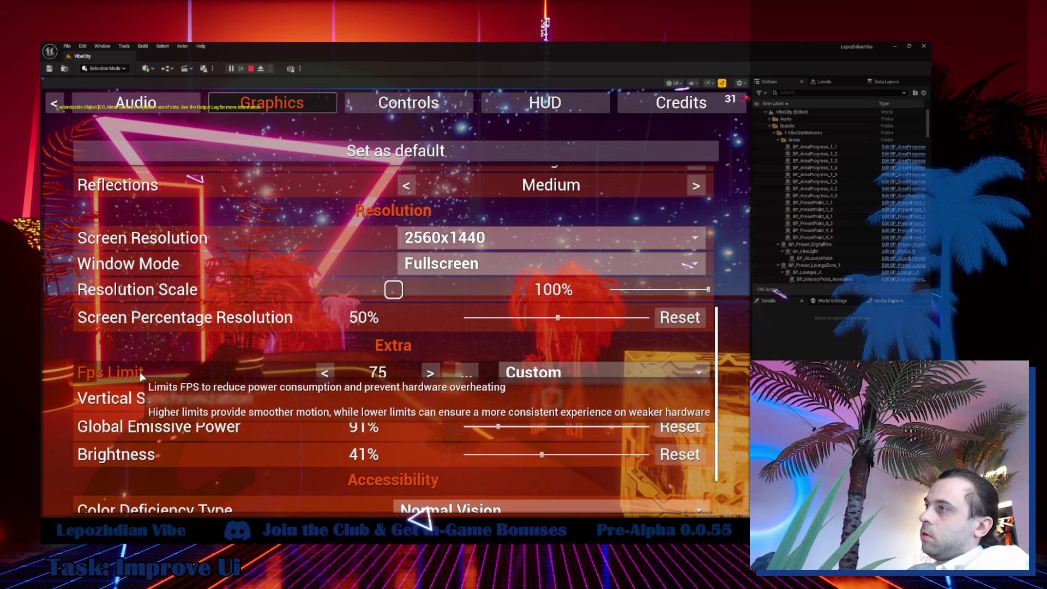
scroll(142, 373, "down", 1)
scroll(148, 401, "down", 1)
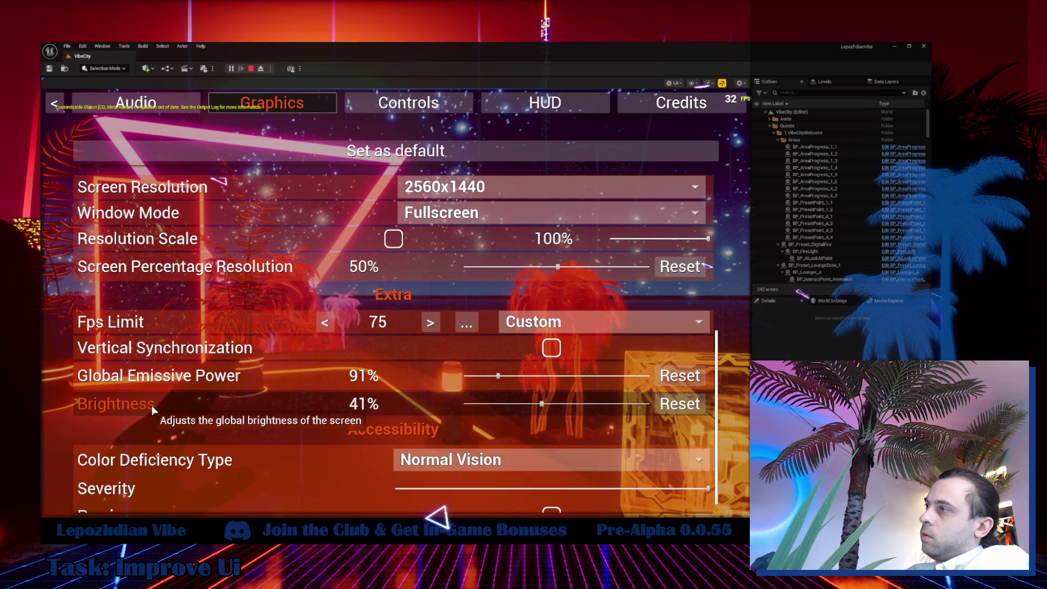
scroll(152, 409, "down", 1)
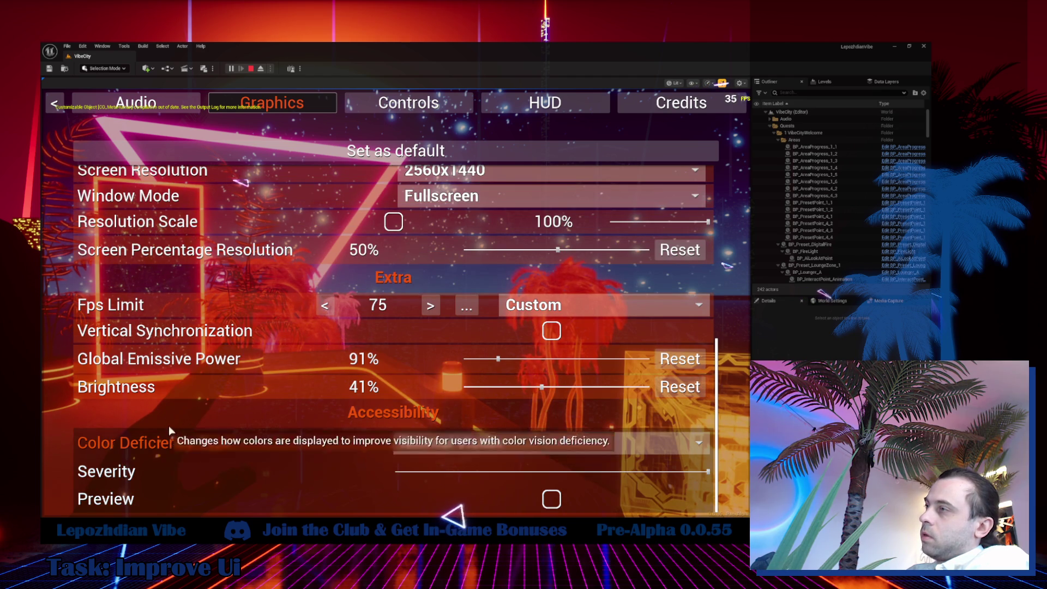
mouse_move(163, 397)
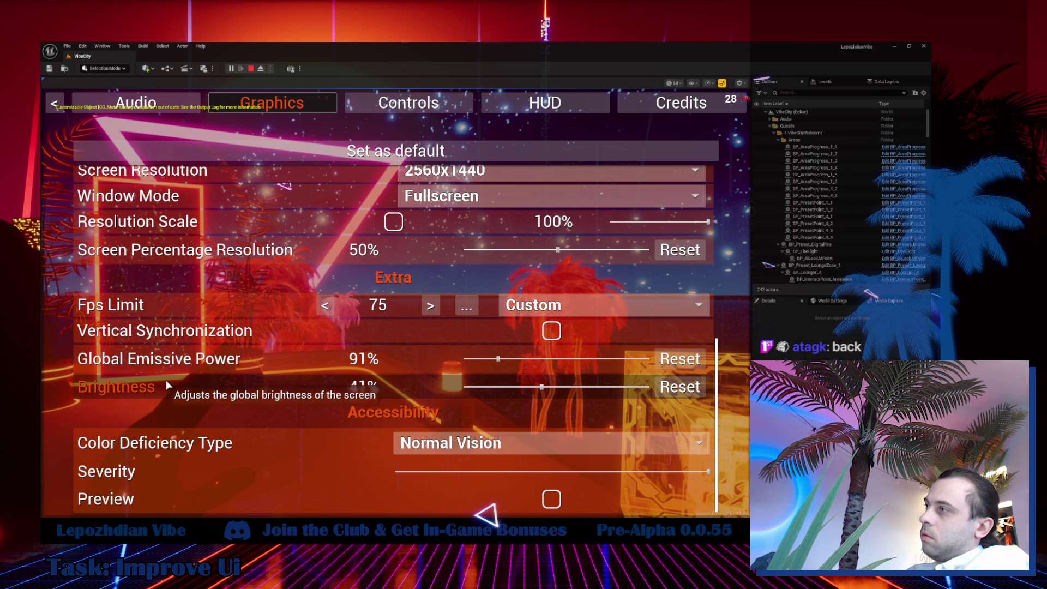
mouse_move(186, 451)
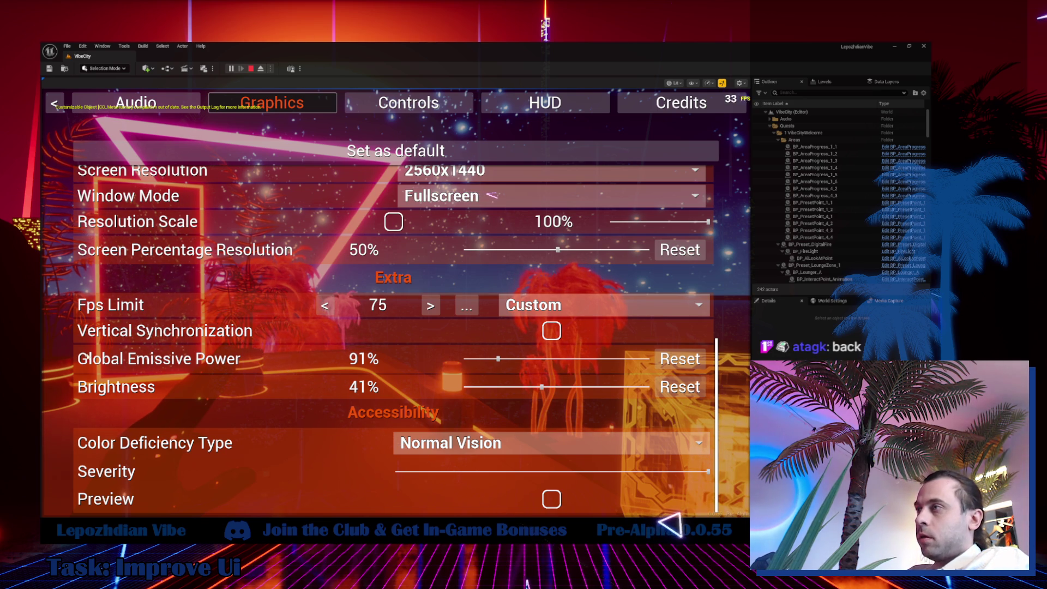
mouse_move(241, 446)
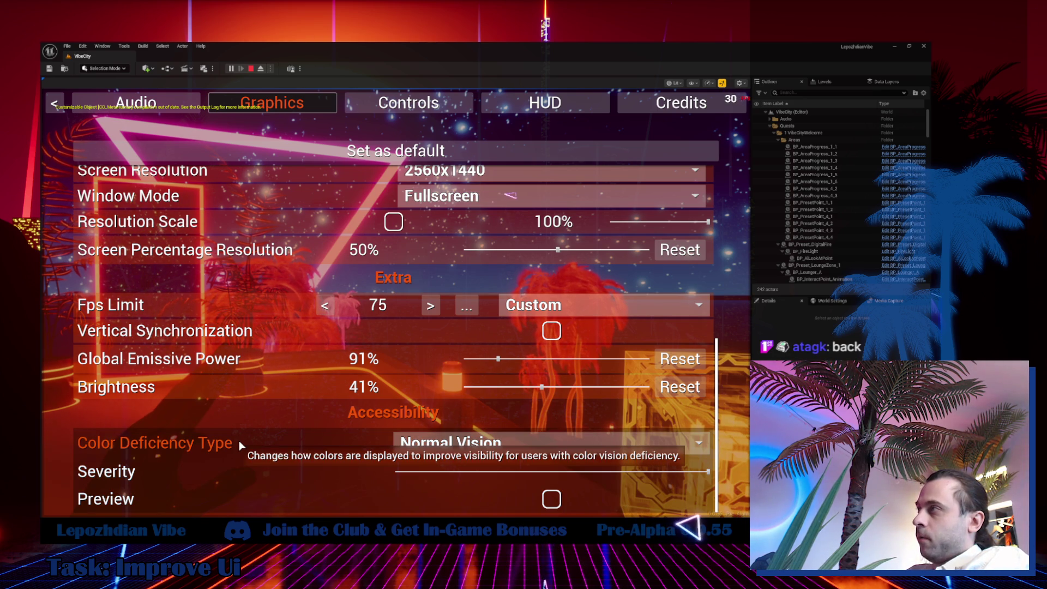
scroll(241, 445, "up", 8)
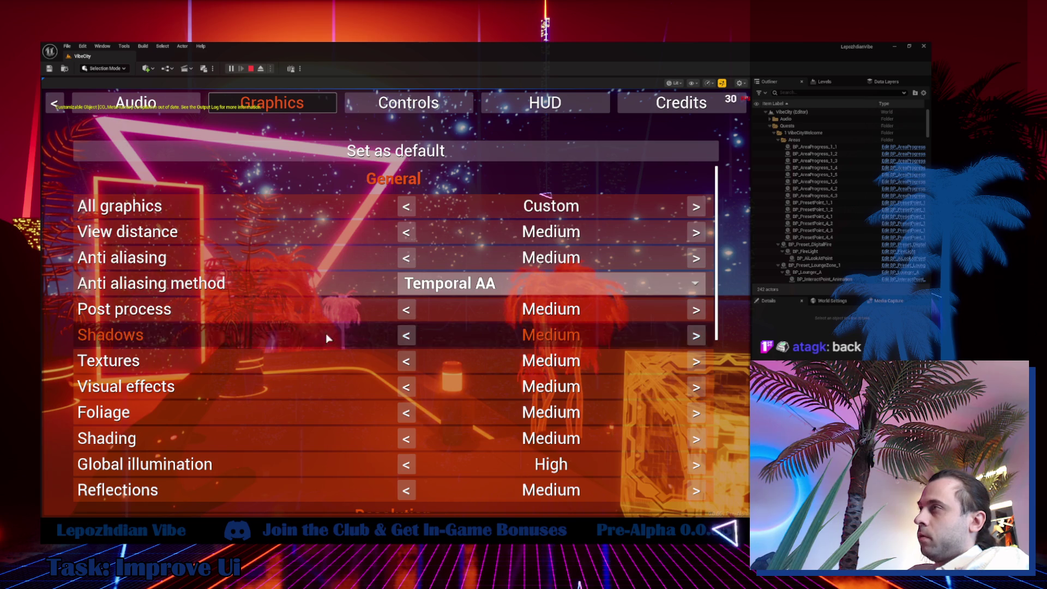
scroll(306, 359, "down", 2)
scroll(283, 392, "down", 3)
mouse_move(240, 381)
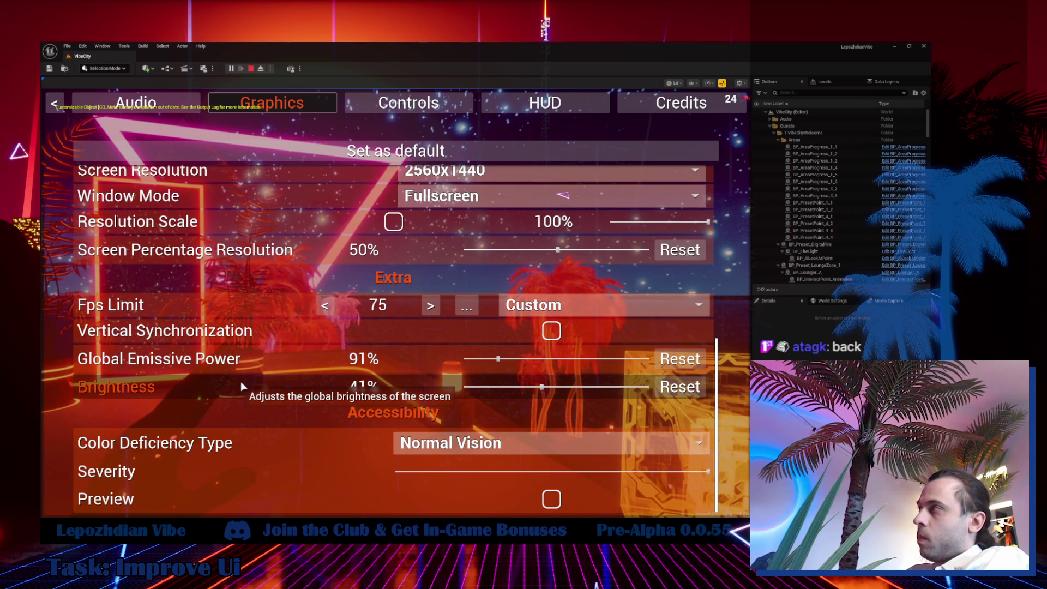
scroll(169, 437, "up", 1)
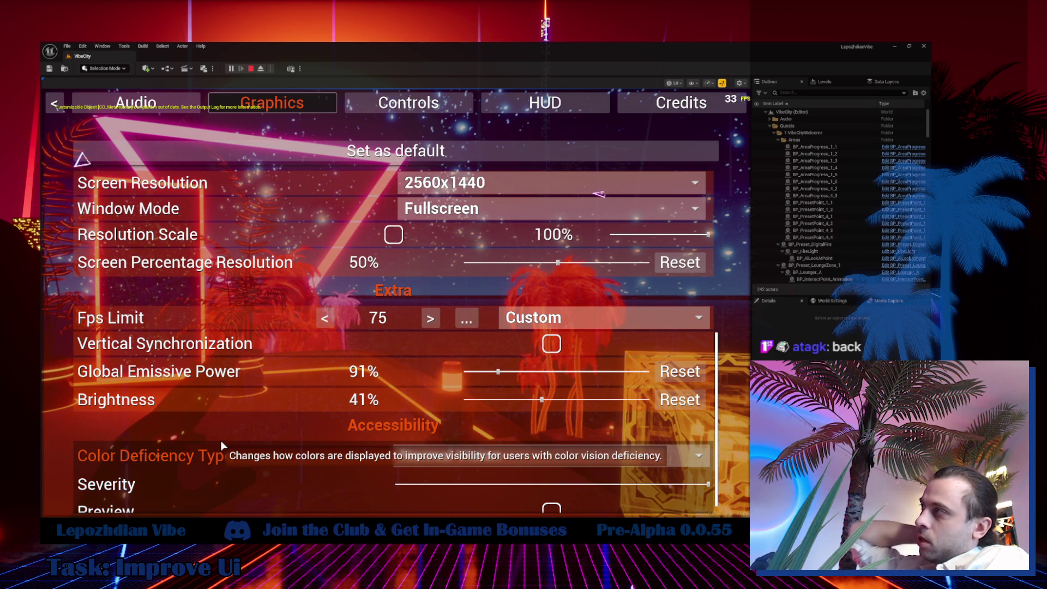
scroll(283, 300, "up", 3)
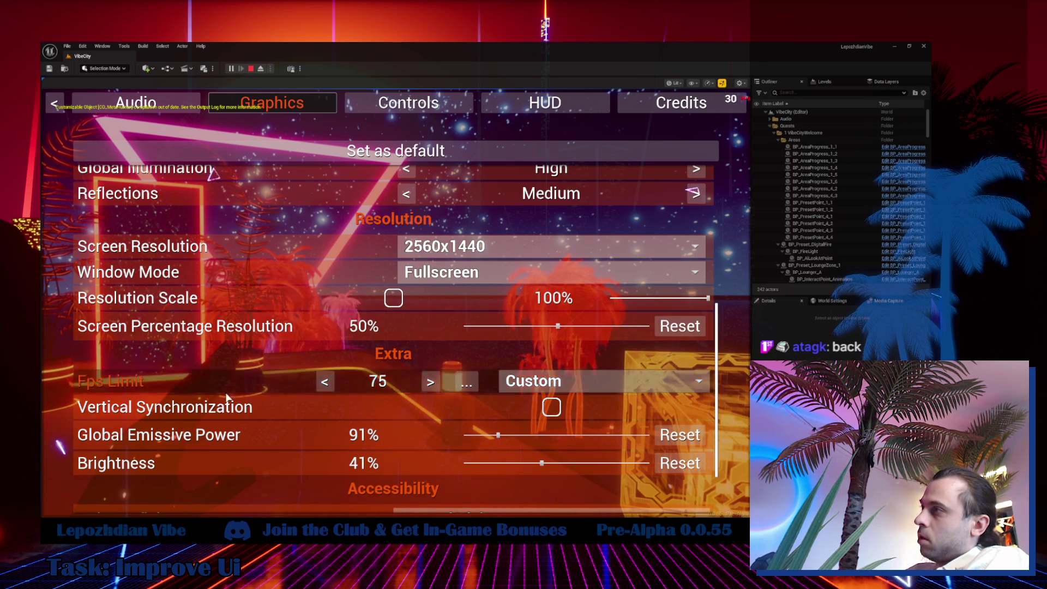
scroll(257, 376, "down", 2)
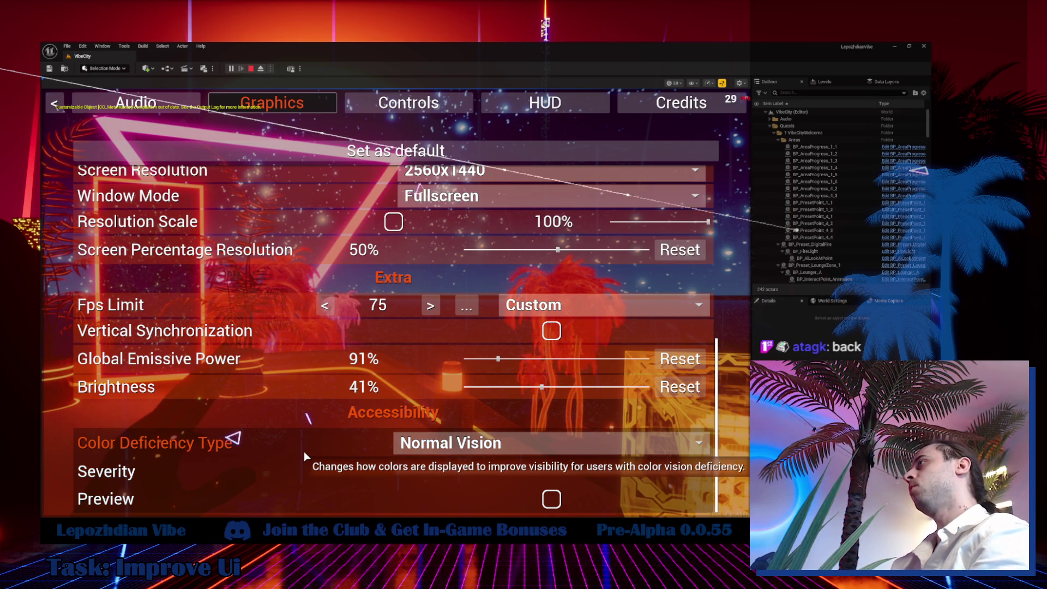
key("Escape")
key("Escape")
key("Escape")
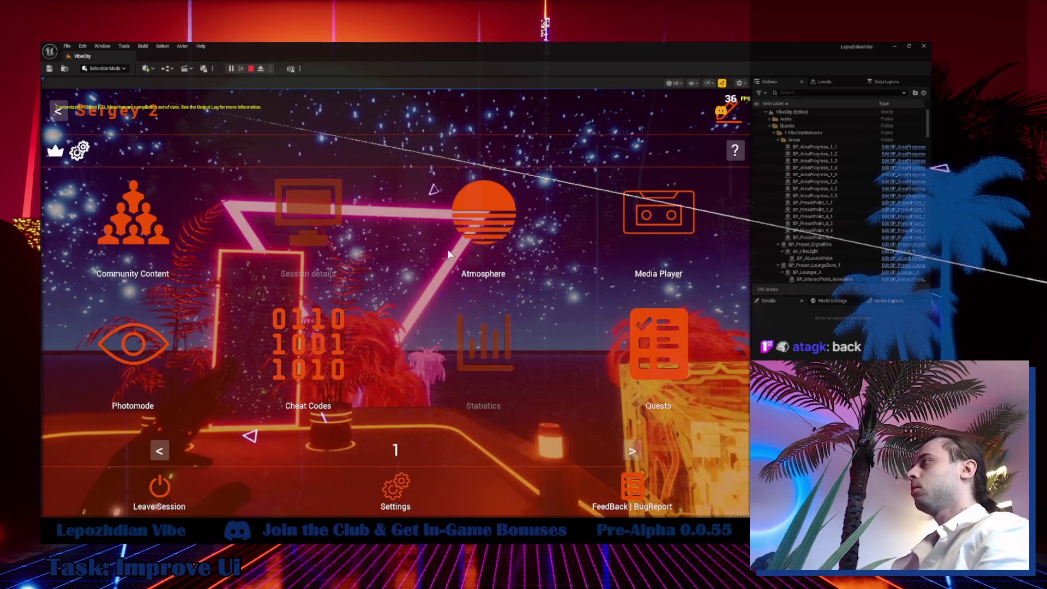
Switch the atmosphere preset from Night1 to MorningVibe and reopen the main menu.
left_click(493, 202)
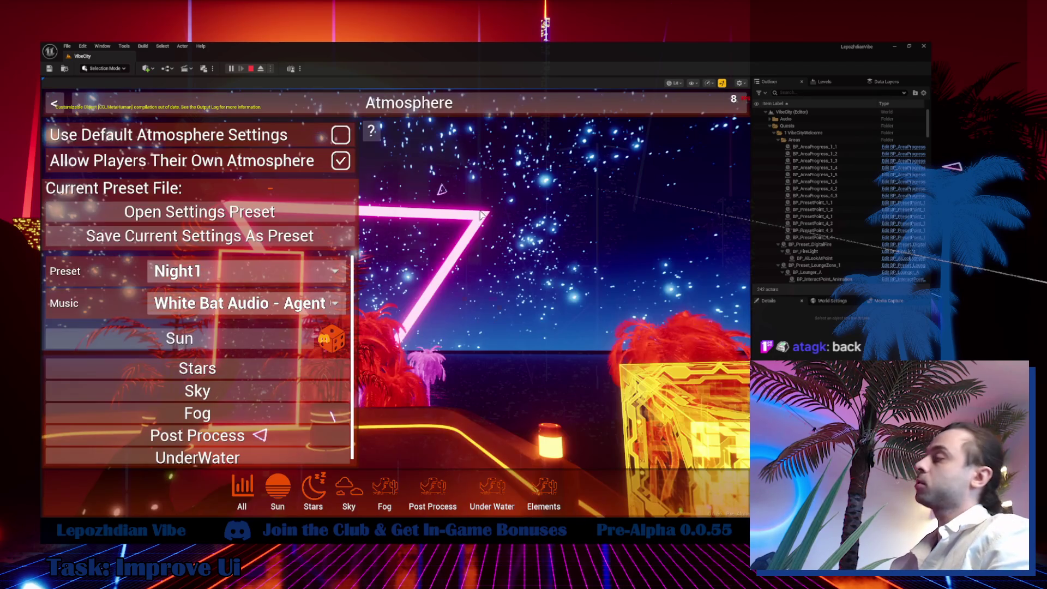
left_click(224, 271)
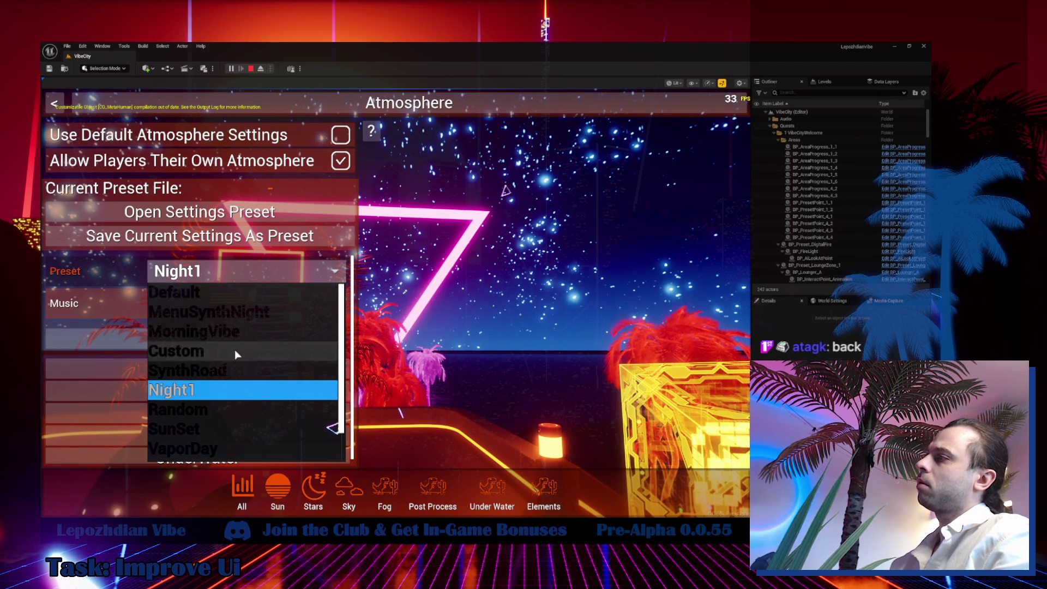
left_click(235, 331)
key("Escape")
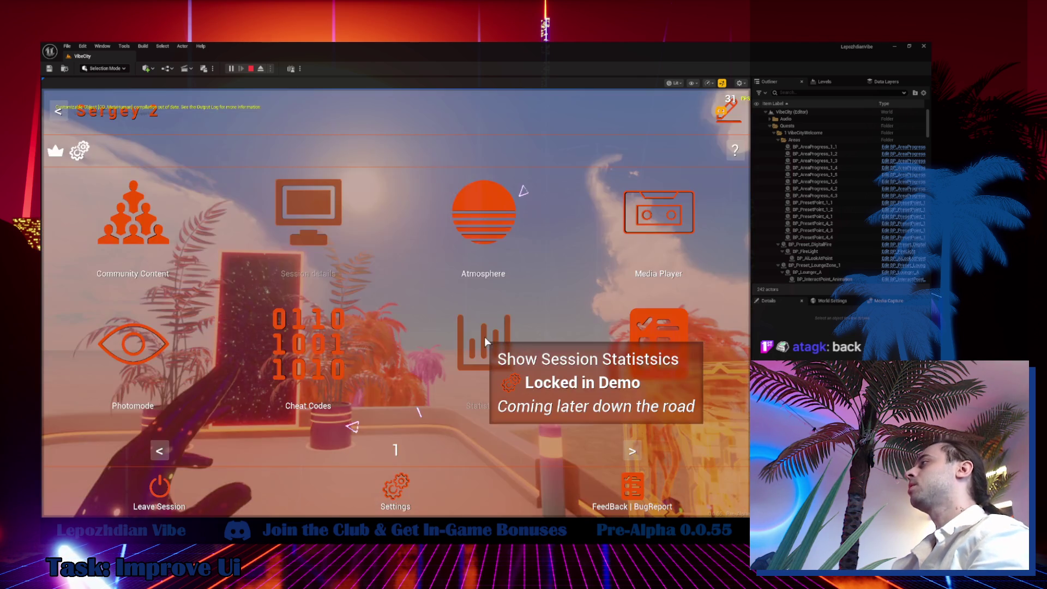
key("Escape")
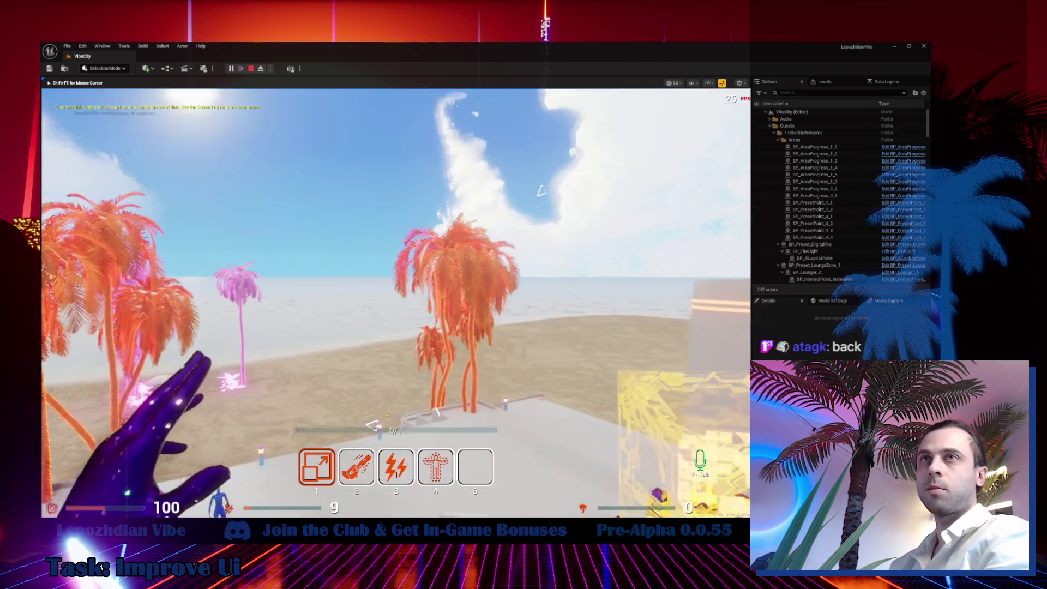
key("Escape")
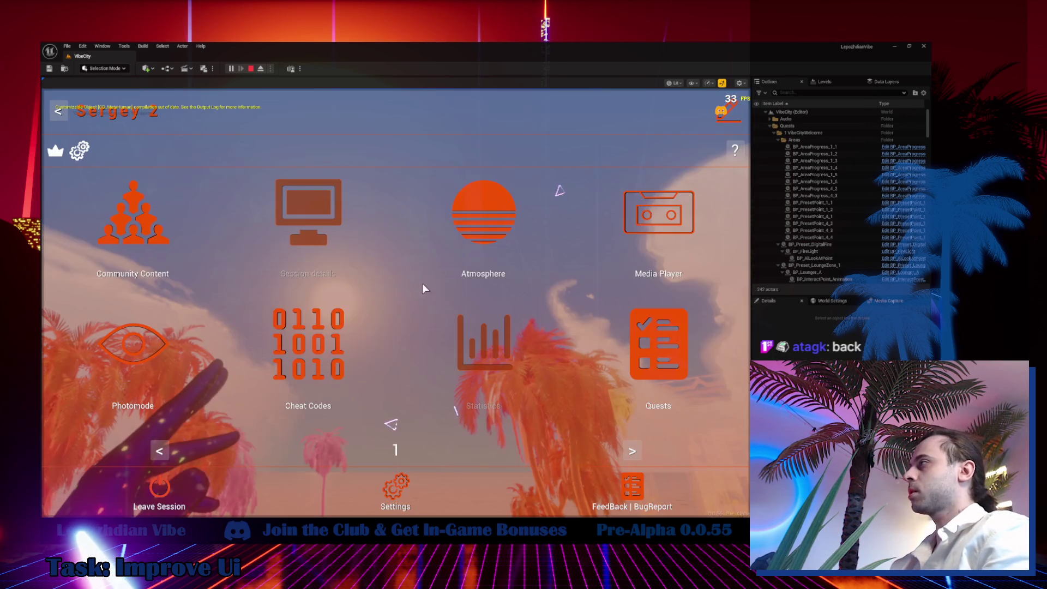
In Atmosphere's Sky section, shift the SkyGradient2 colour from blue to pinkish purple.
left_click(483, 207)
left_click(264, 390)
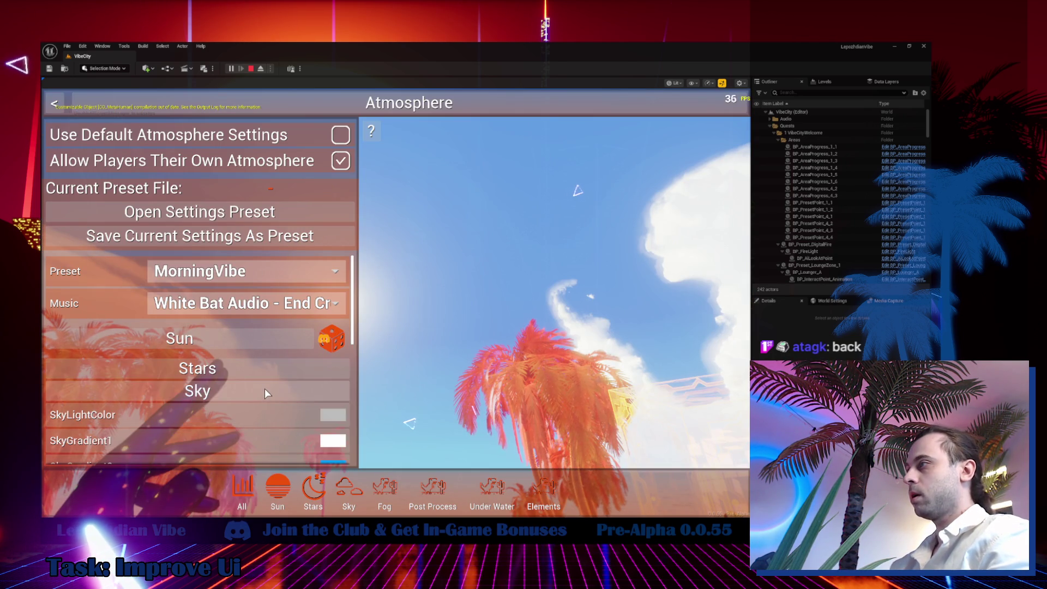
scroll(269, 393, "down", 2)
left_click(345, 391)
left_click_drag(584, 247, 564, 227)
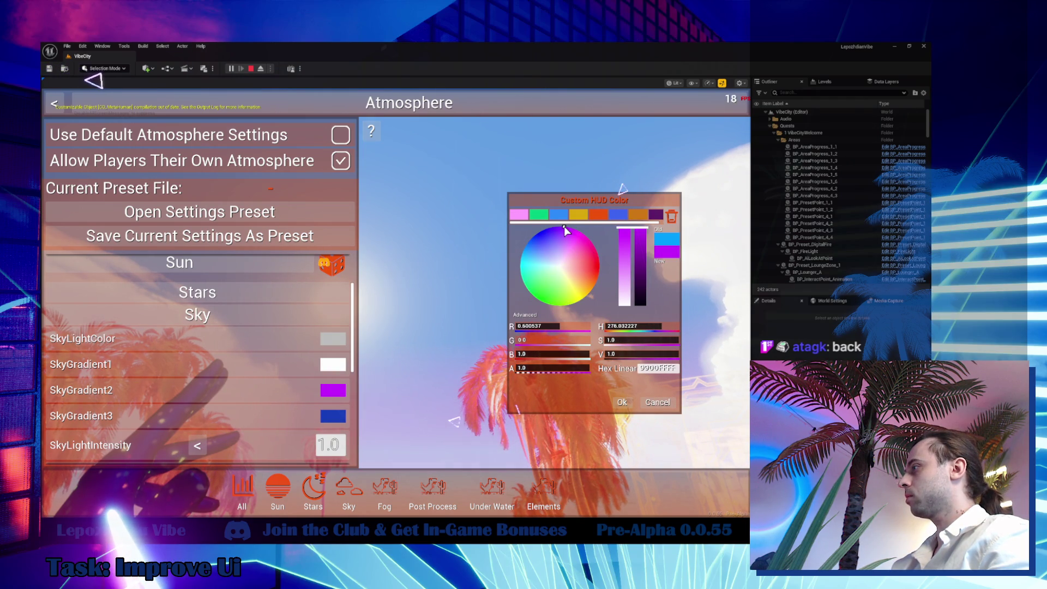
Confirm SkyGradient2, set SkyGradient3 to dark purple, and return to play under a magenta sky.
left_click(622, 404)
left_click(333, 415)
left_click_drag(548, 271, 568, 225)
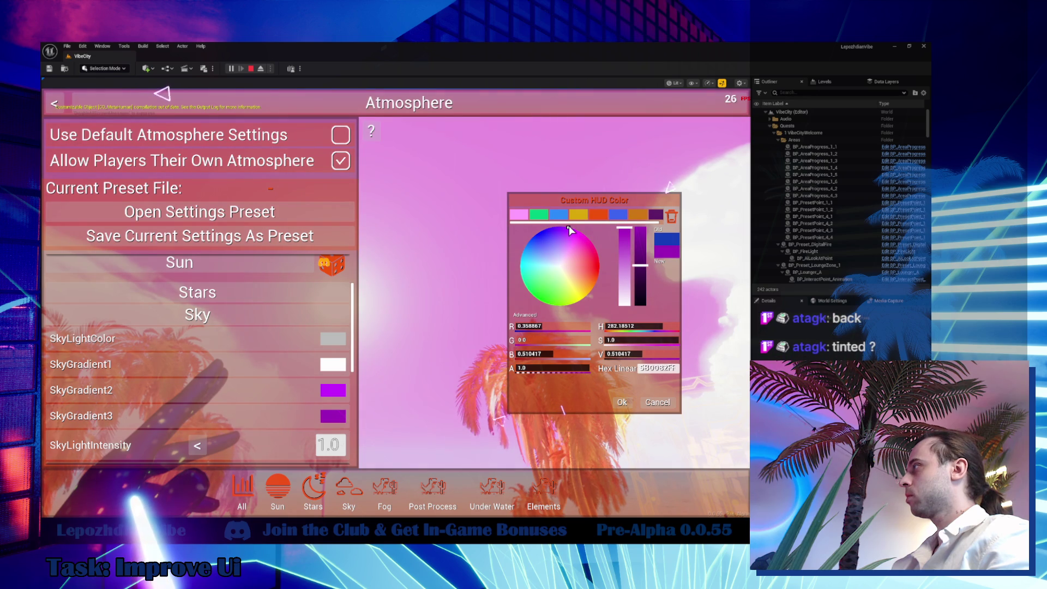
left_click_drag(641, 266, 642, 285)
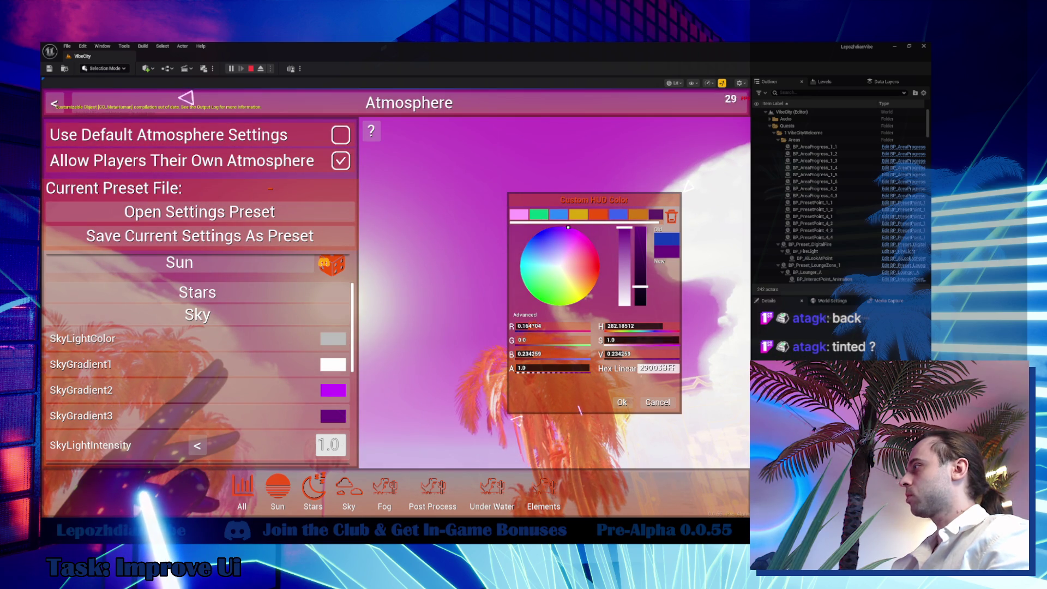
left_click(622, 402)
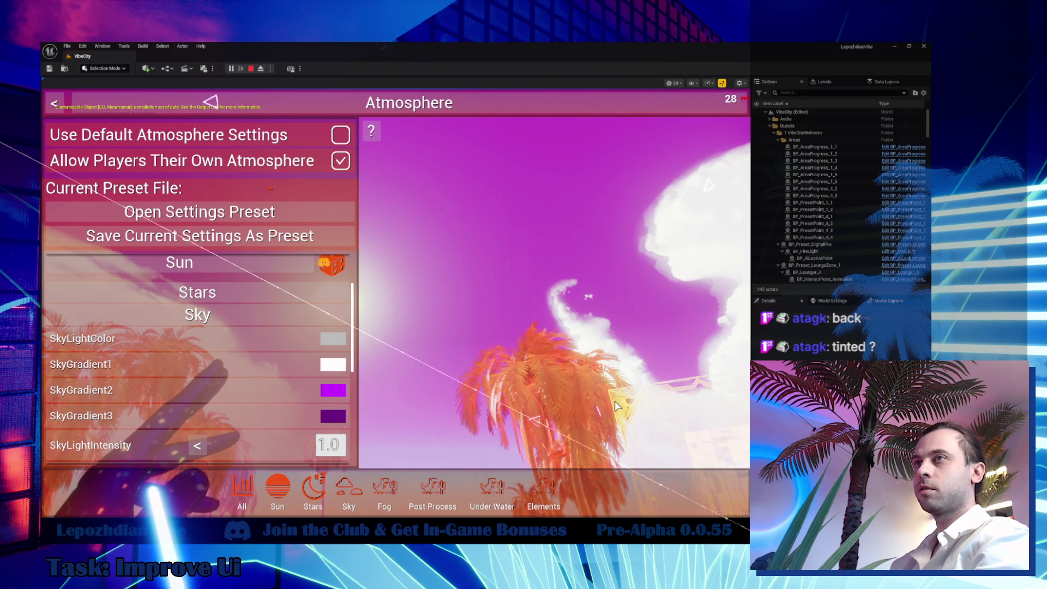
key("Escape")
key("Escape")
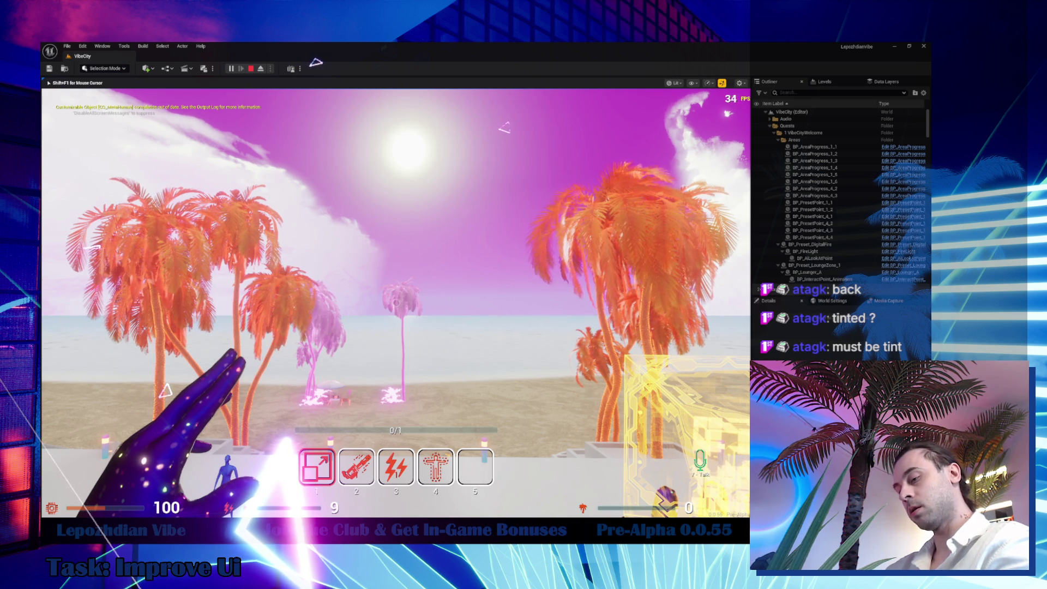
Look up at the magenta-tinted sky, then bring up a Chrome search window over the game.
mouse_move(396, 302)
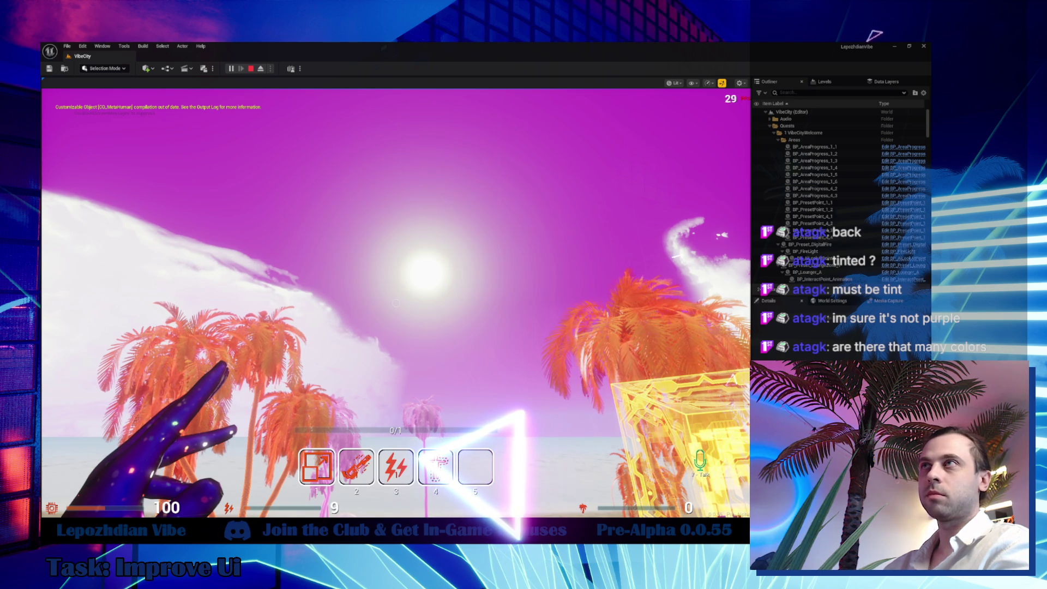
key("super+2")
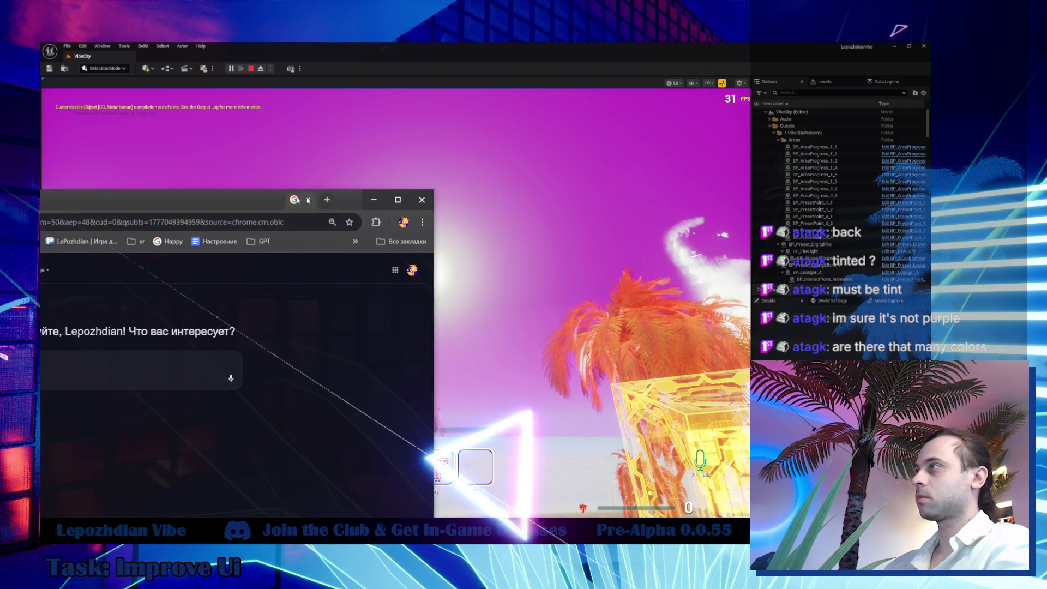
Maximize the browser and ask Google AI Mode 'What the color of the sky according to physics?'.
left_click(734, 177)
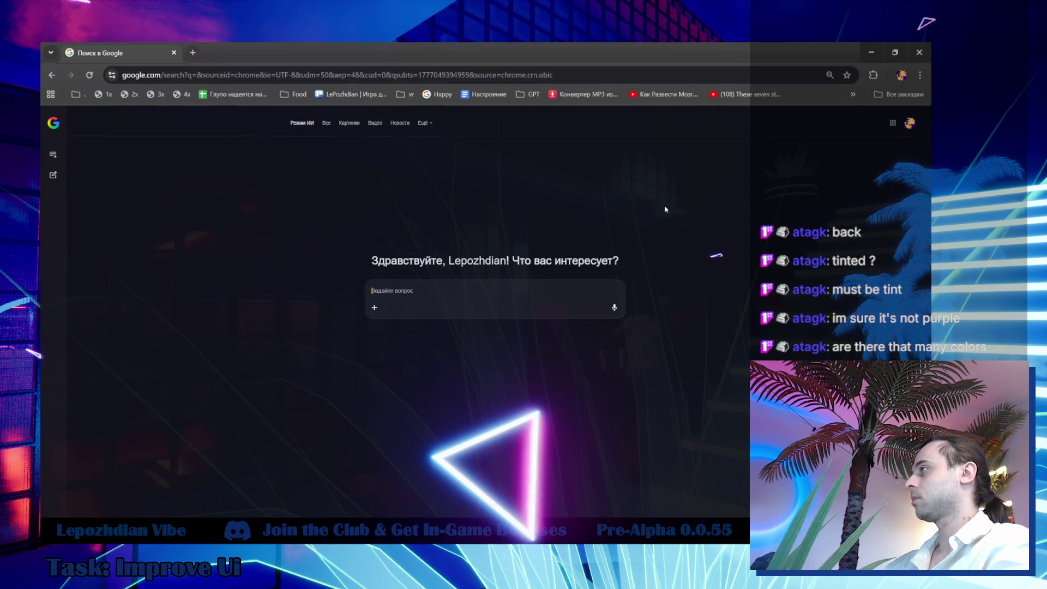
type("Цв")
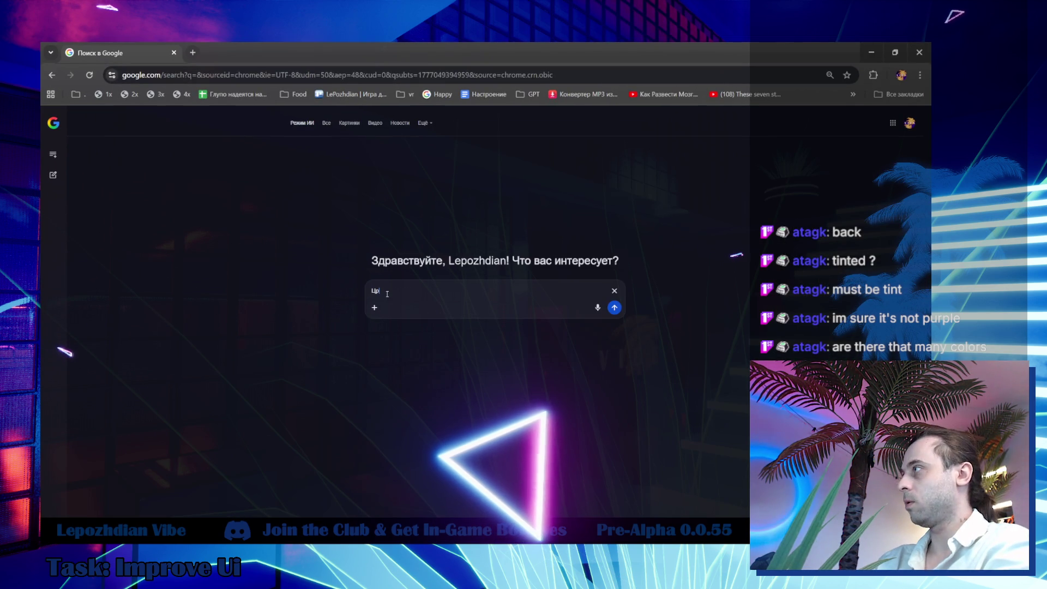
key("BackSpace")
key("BackSpace")
type("What")
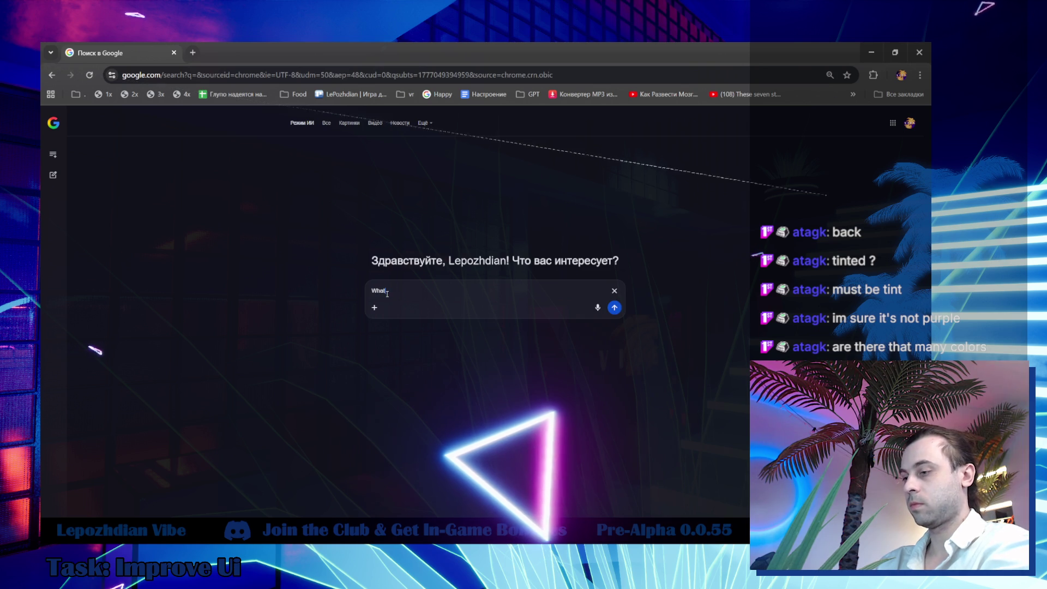
type(" the color of t")
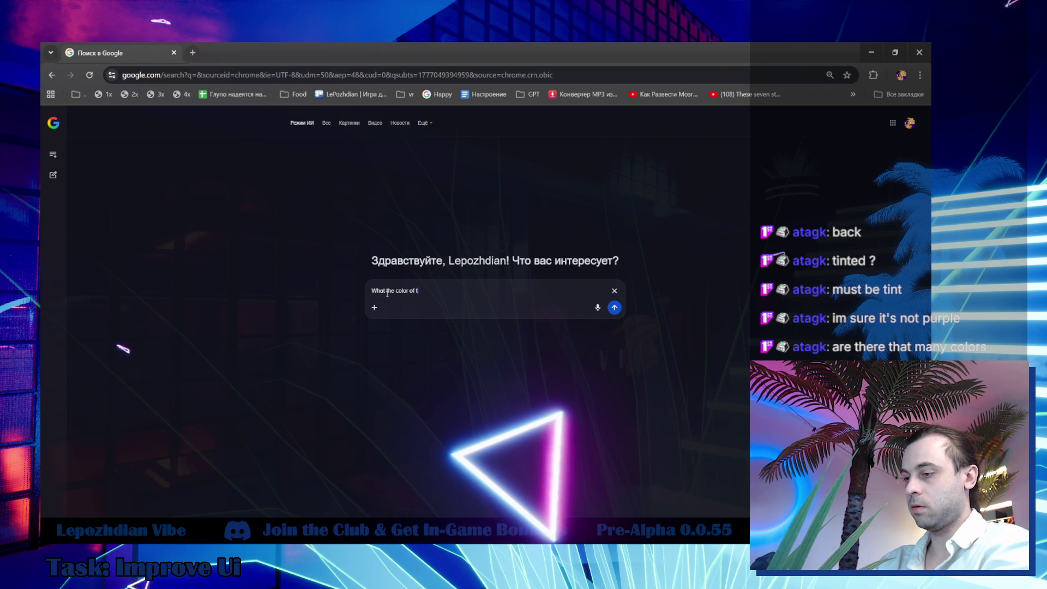
type("he sky according to phyci")
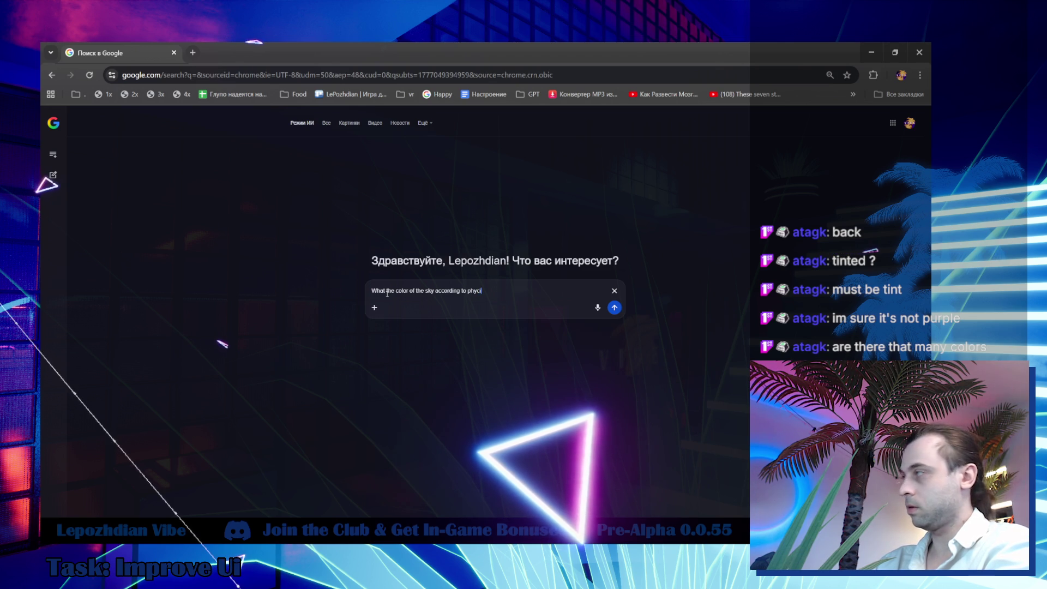
key("BackSpace")
key("BackSpace")
type("sics?")
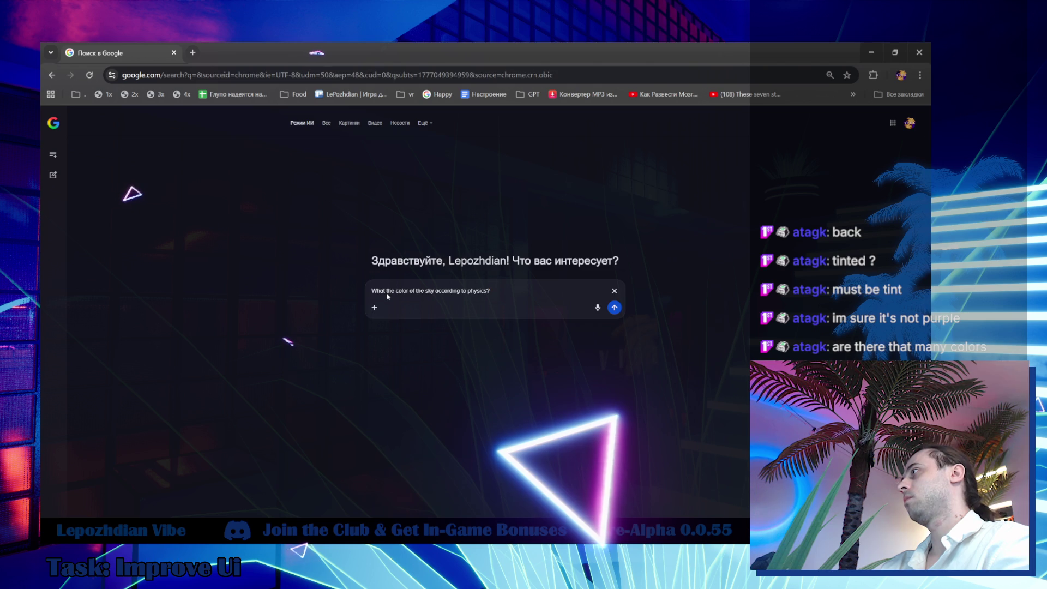
key("Return")
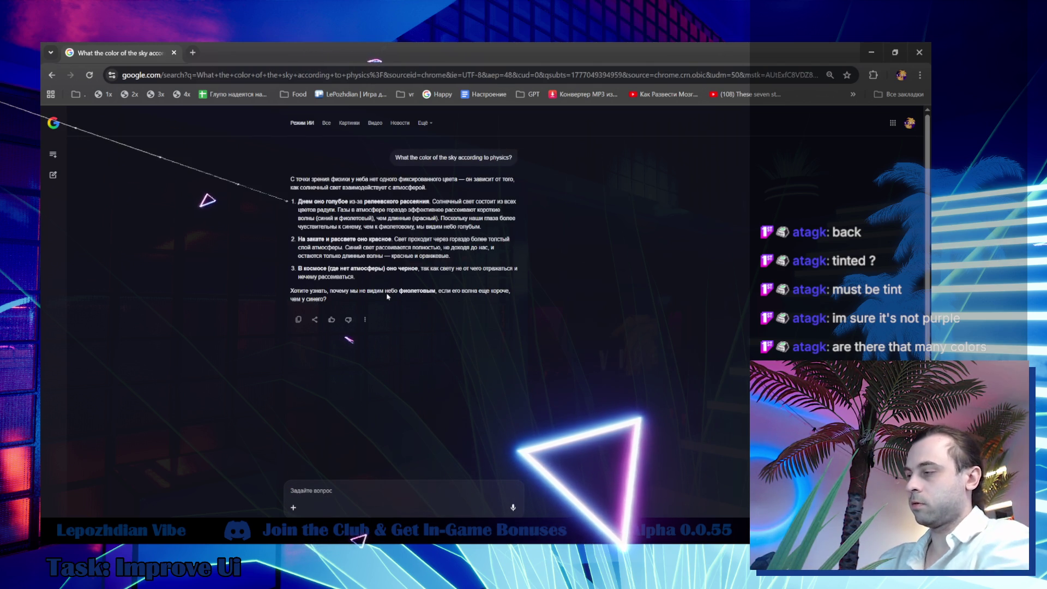
Send the follow-up 'in english please' to get the sky-colour answer in English.
type("in")
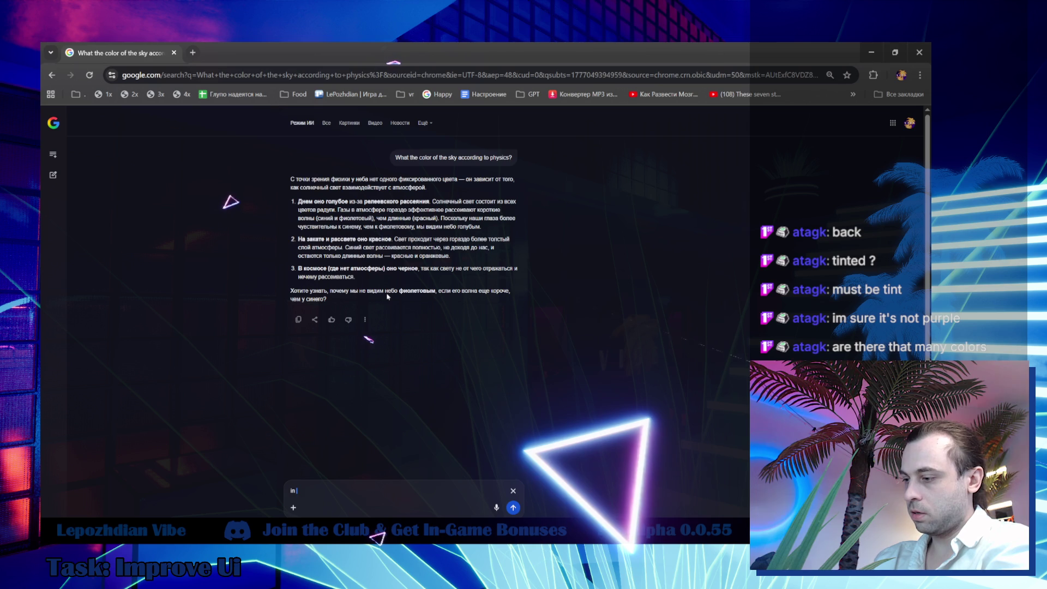
type(" english please")
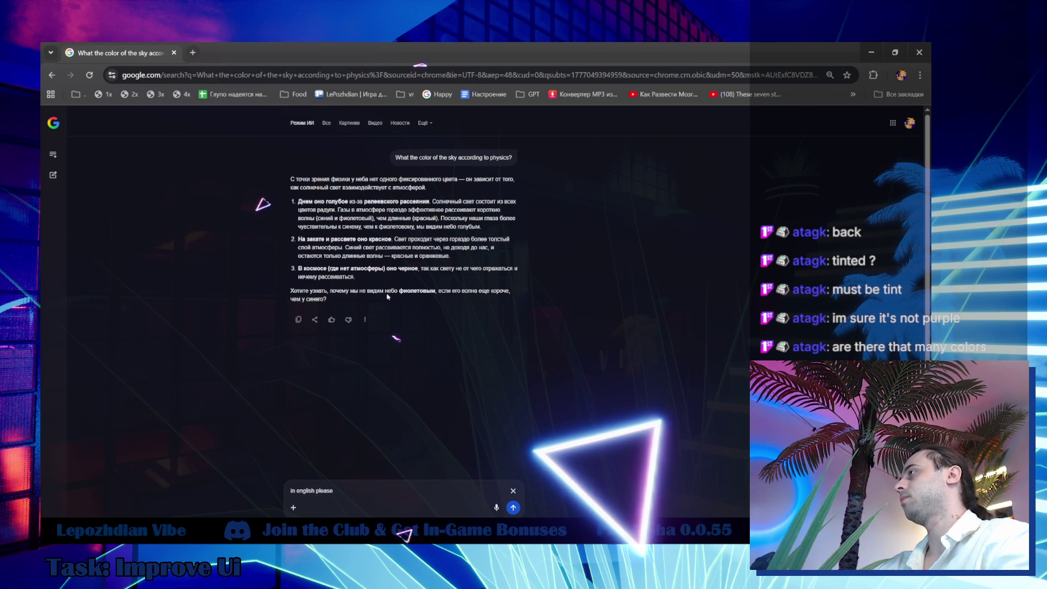
key("Return")
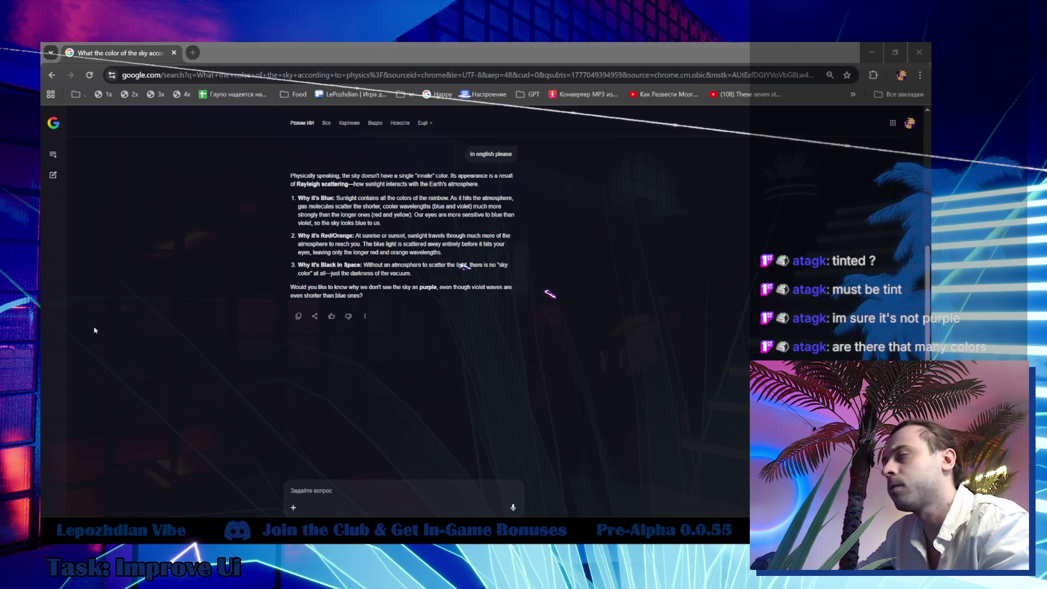
left_click(345, 492)
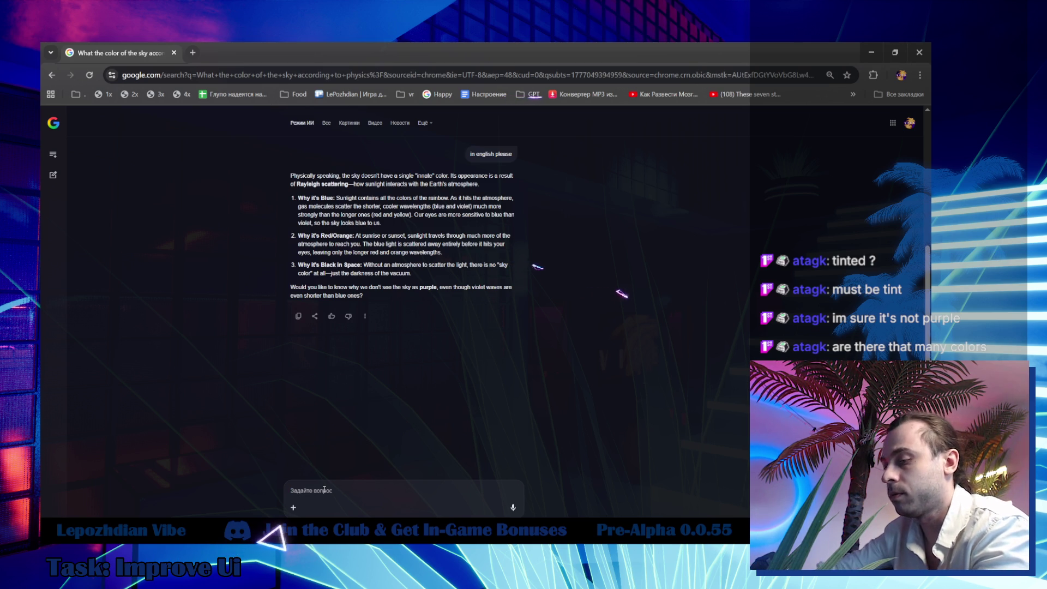
Submit the follow-up 'why we dont see the sky as purple?' to Google AI Mode.
type("why ")
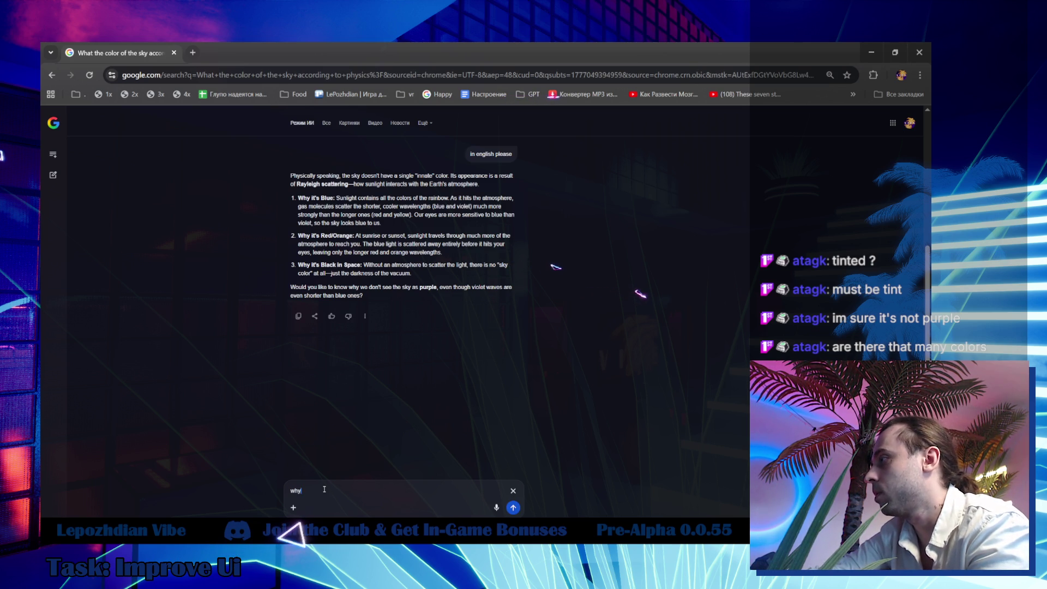
type("we do")
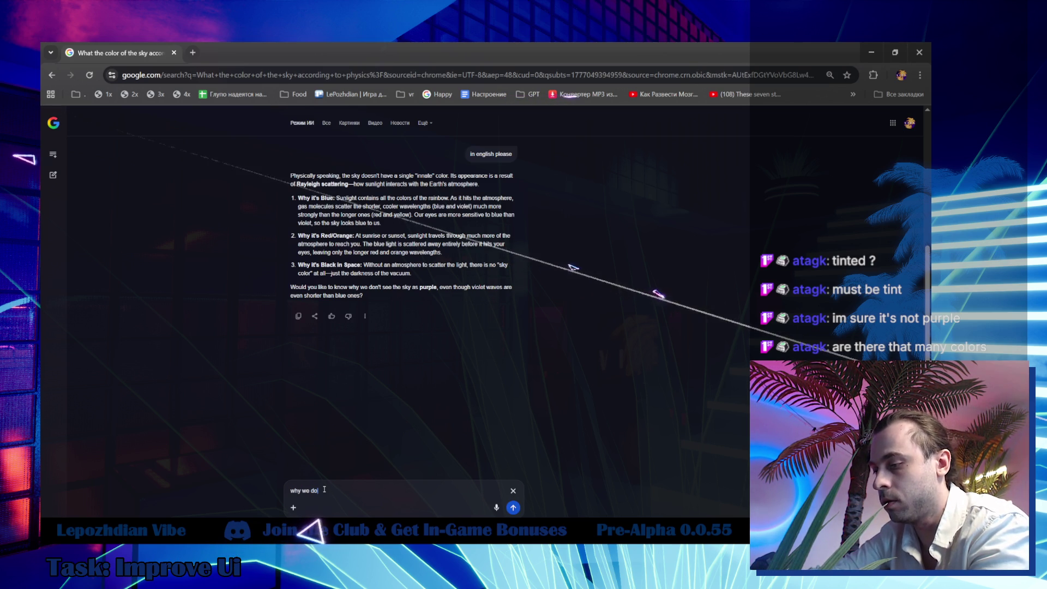
type("nt see the sky as ")
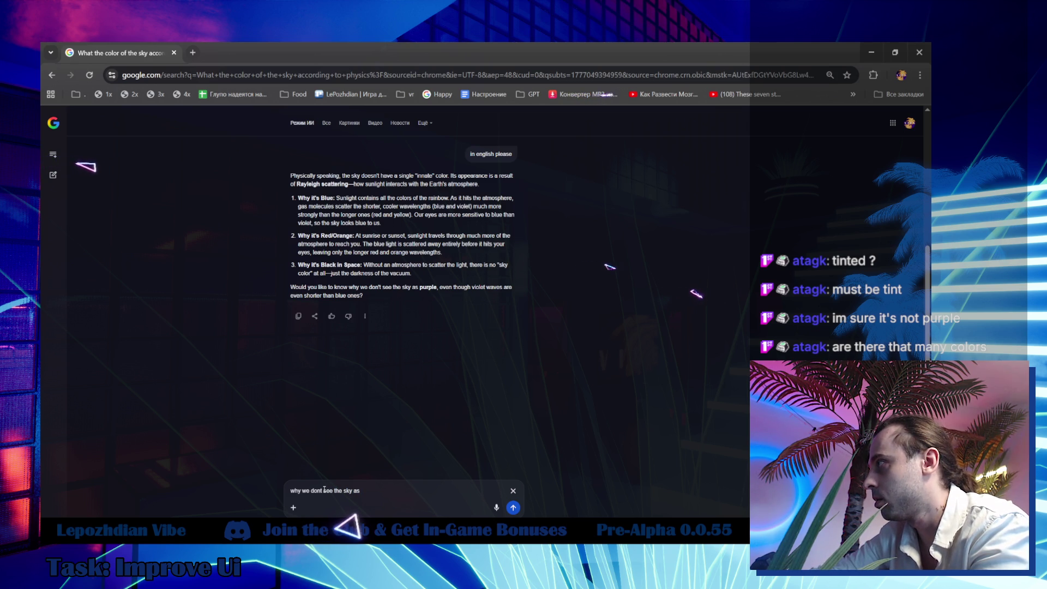
type("pur")
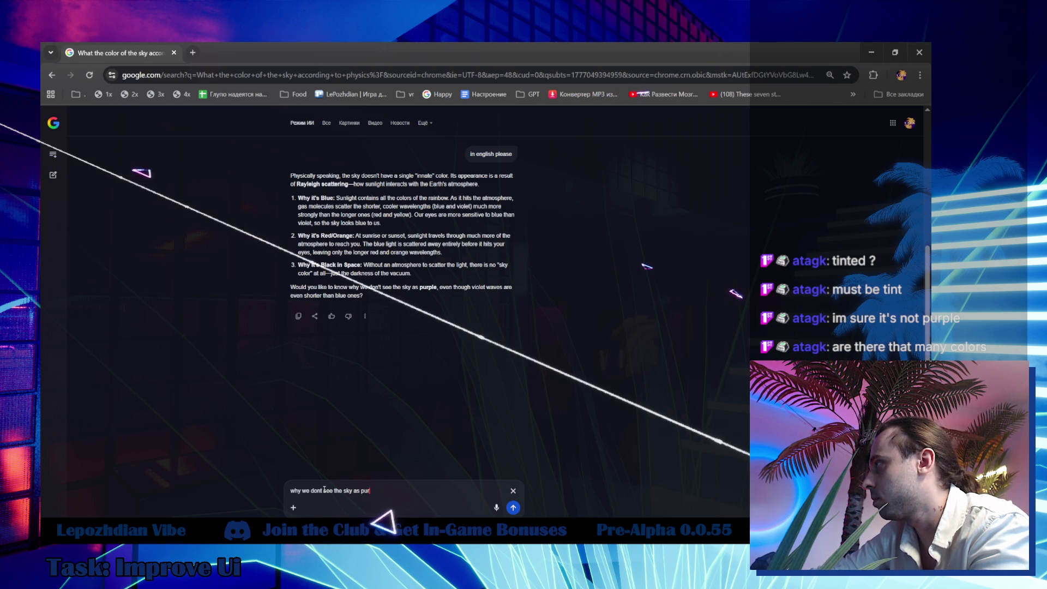
type("ple")
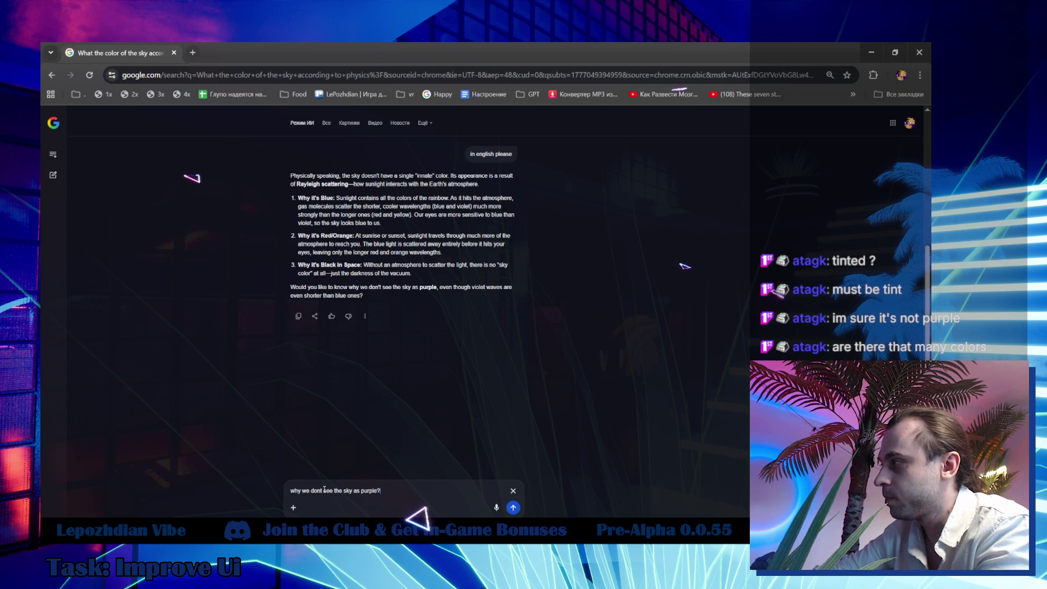
type("?")
key("Return")
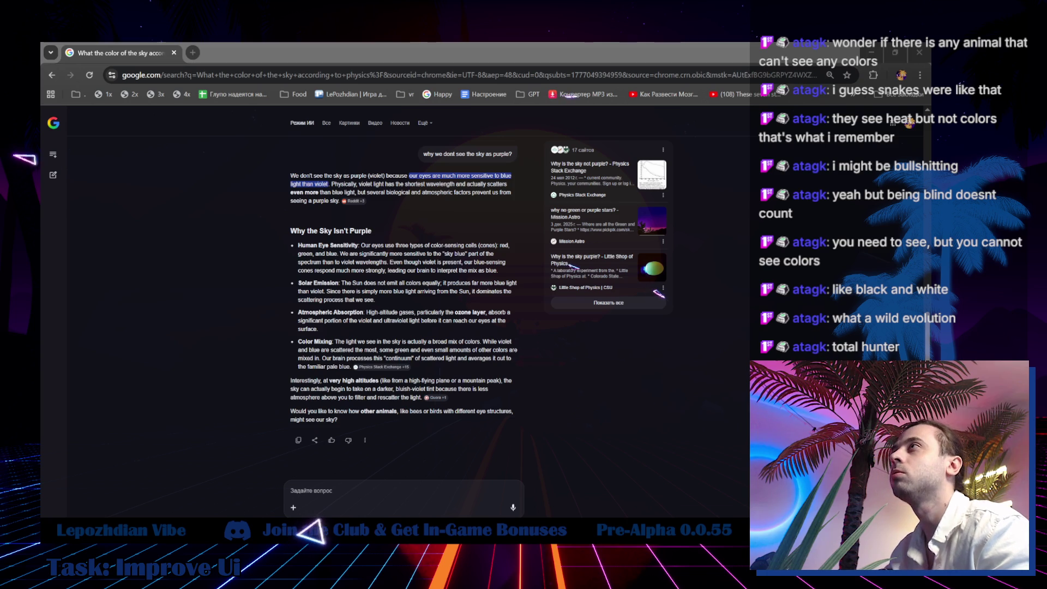
Switch back to the running Unreal game session.
key("alt+Tab")
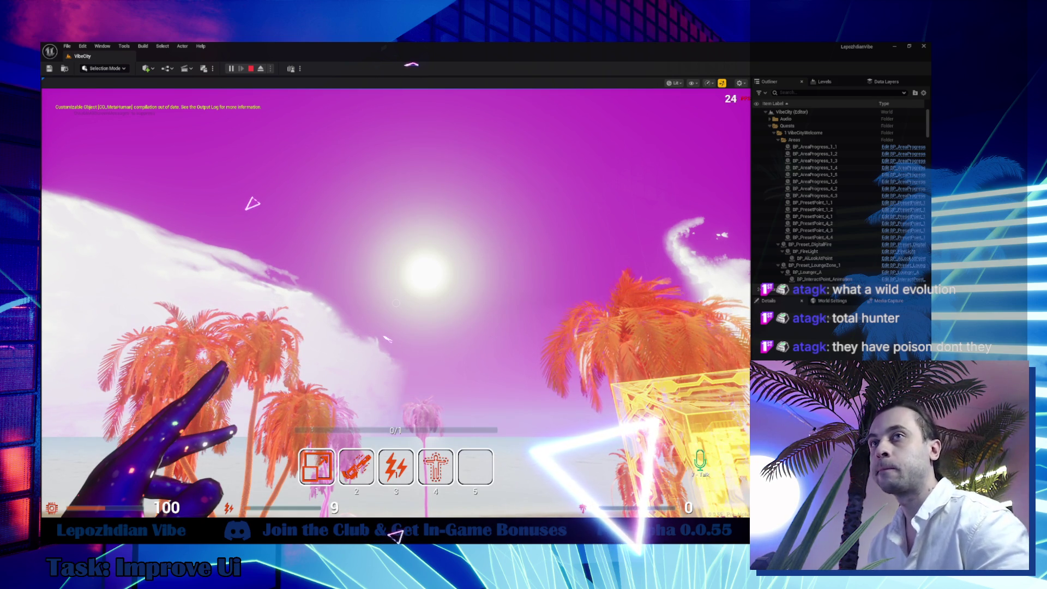
Capture the mouse in the Play-In-Editor viewport to control the VibeCity session.
left_click(439, 308)
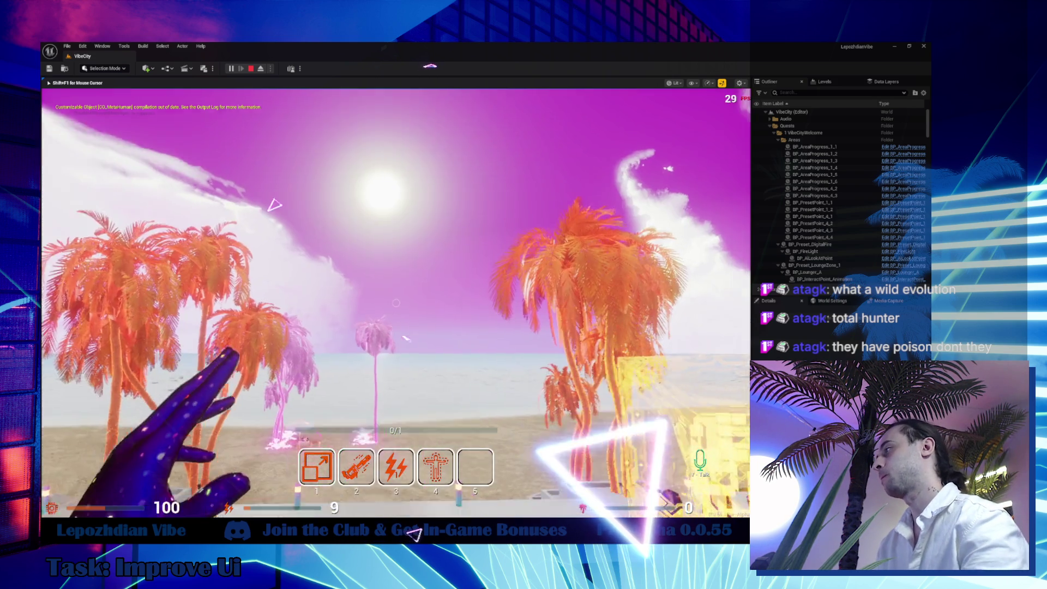
Walk the character down to the beach, open the in-game menu, and switch to Obsidian.
key("w")
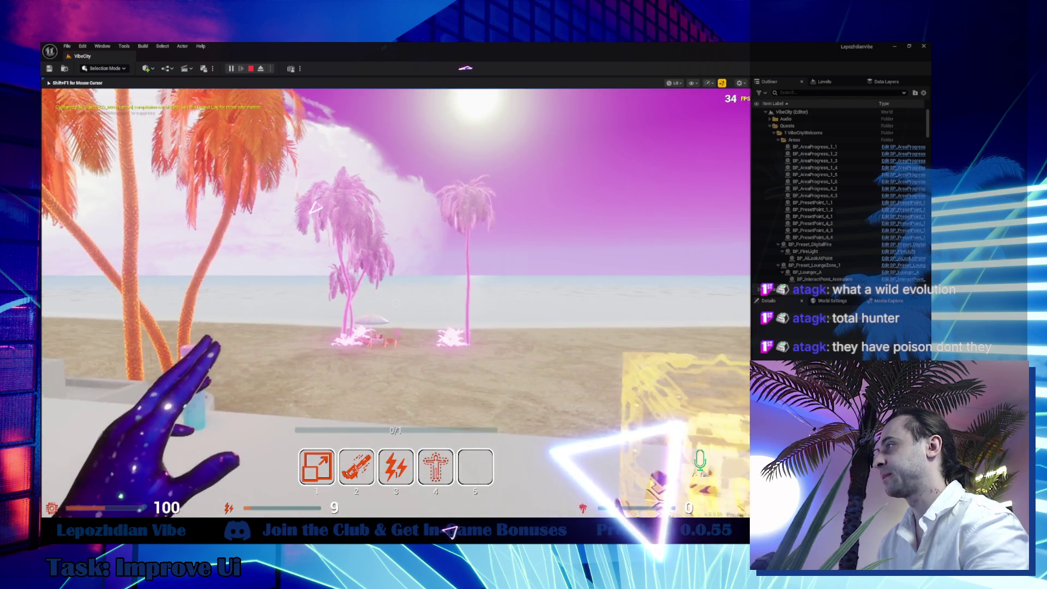
mouse_move(396, 302)
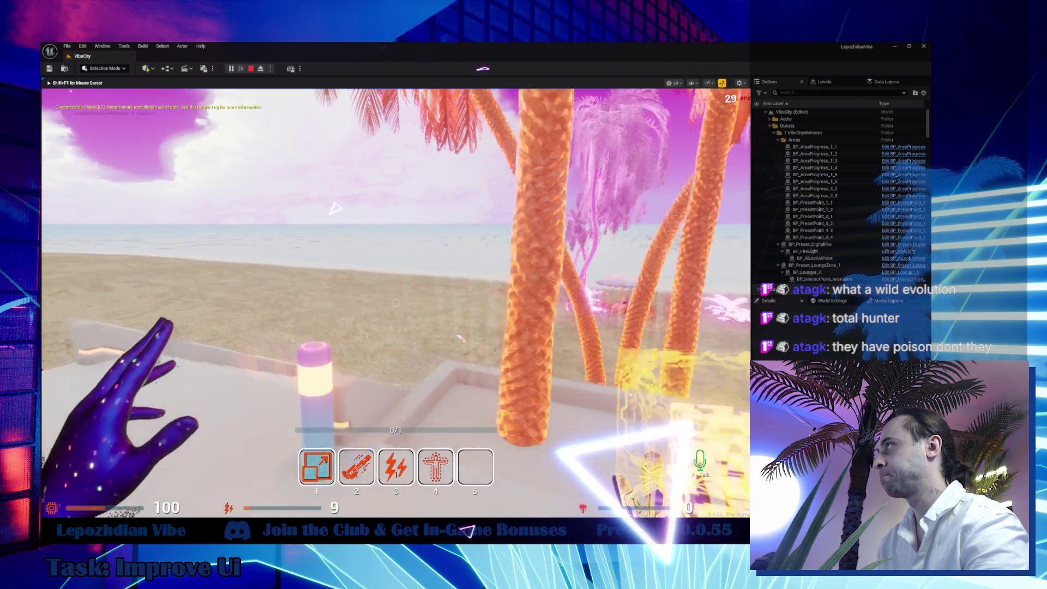
key("Tab")
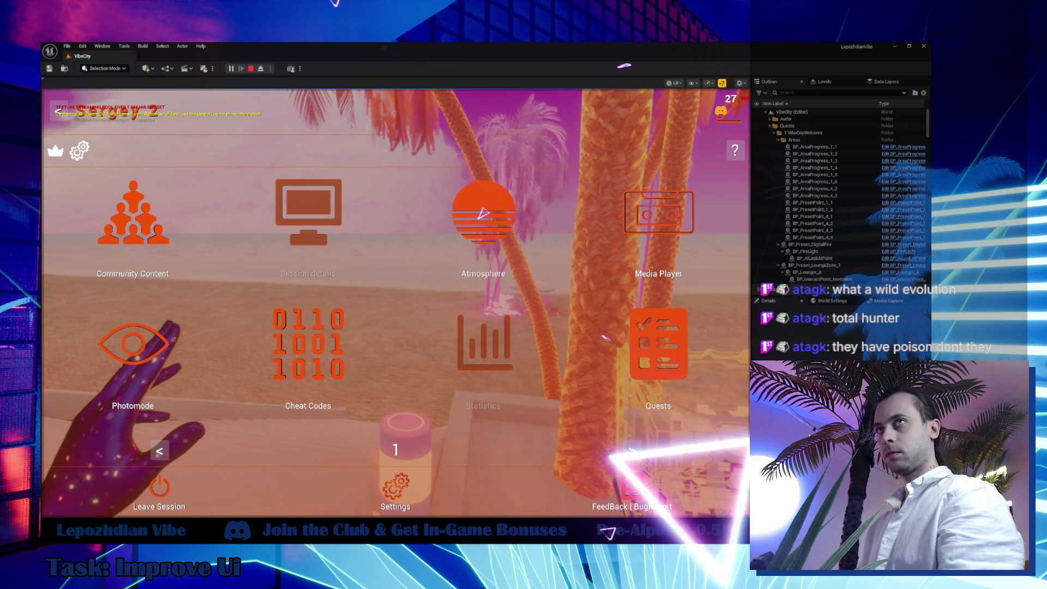
key("alt+Tab")
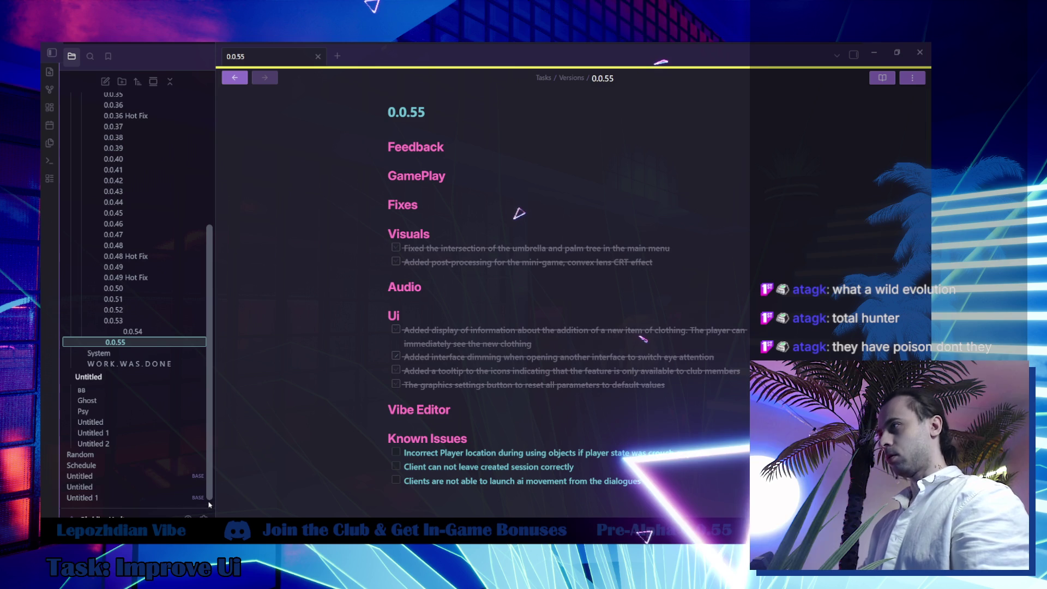
Review the WORK.WAS.DONE note, then return to Unreal and close the in-game menu.
left_click(169, 365)
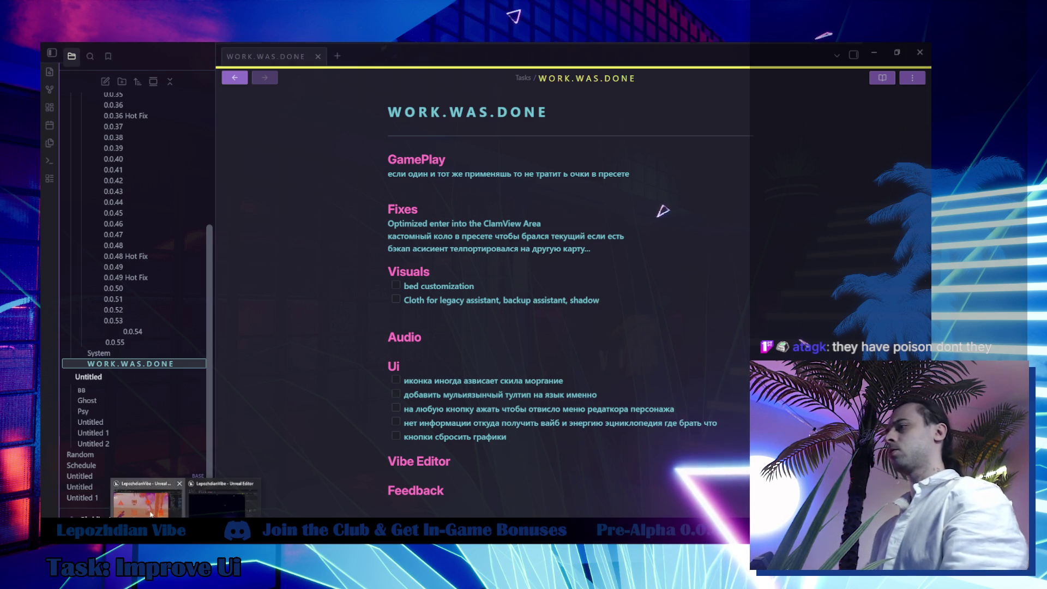
left_click(147, 497)
key("Escape")
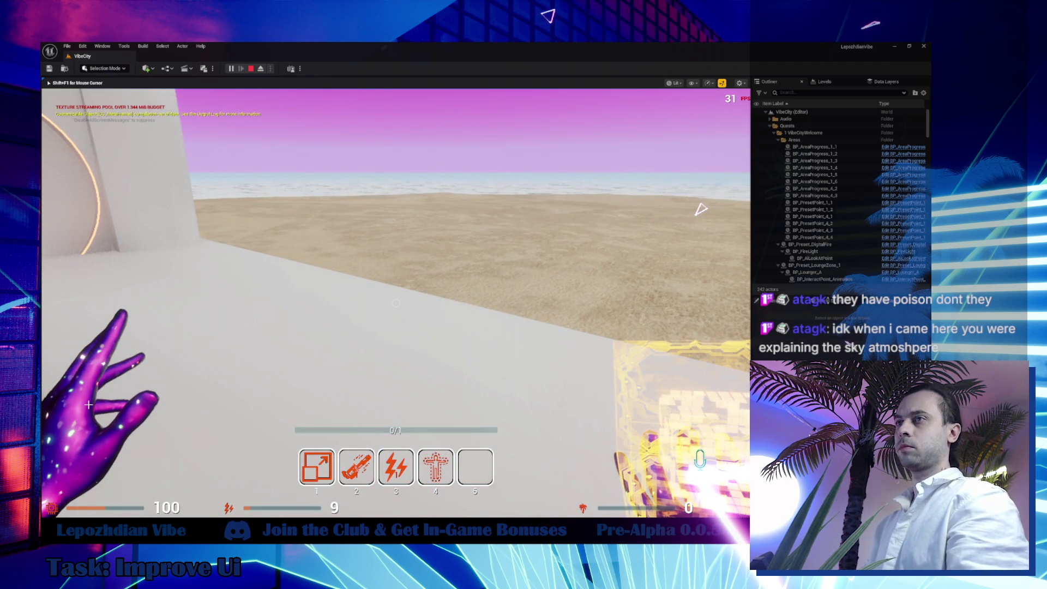
Stop the Play-In-Editor session and go back to the VibeCity level tab.
key("Escape")
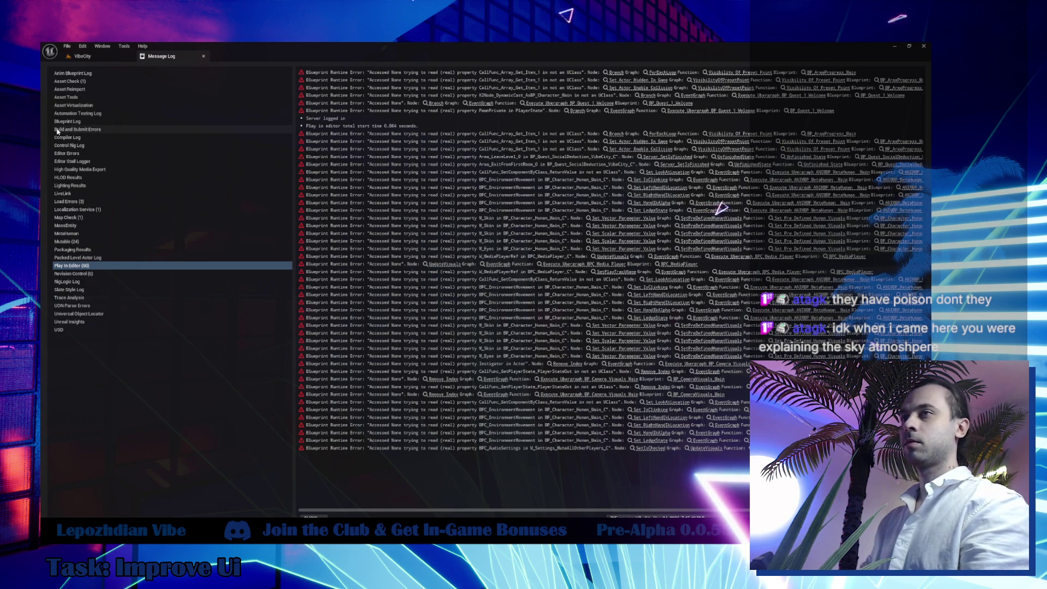
left_click(83, 57)
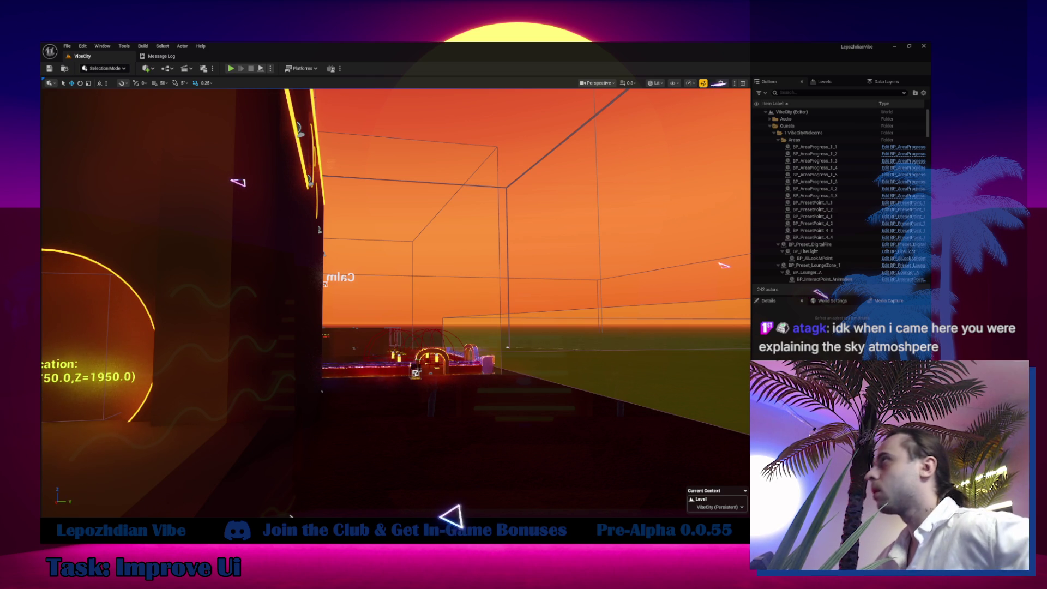
Search the project for 'learning' and browse to CO_Earrings_01's folder.
key("ctrl+space")
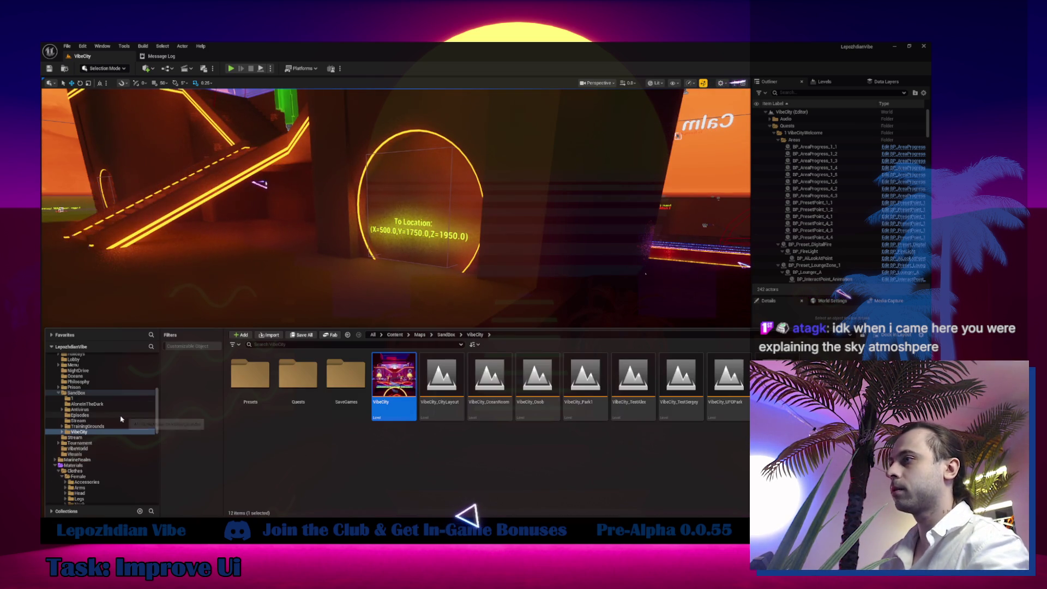
scroll(109, 392, "up", 5)
left_click(68, 362)
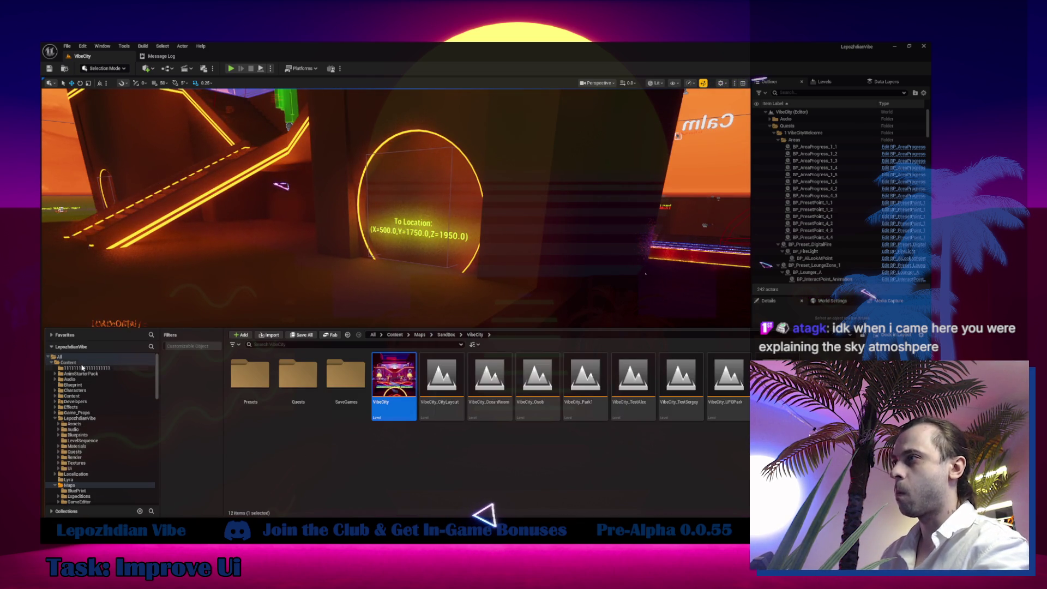
left_click(280, 344)
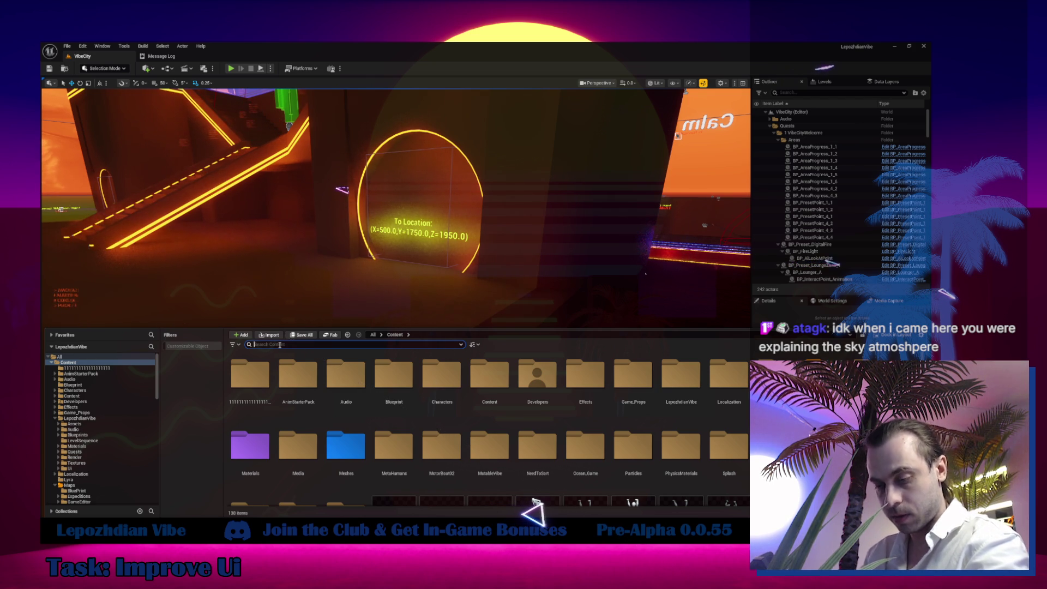
key("BackSpace")
key("BackSpace")
type("learn")
type("ing")
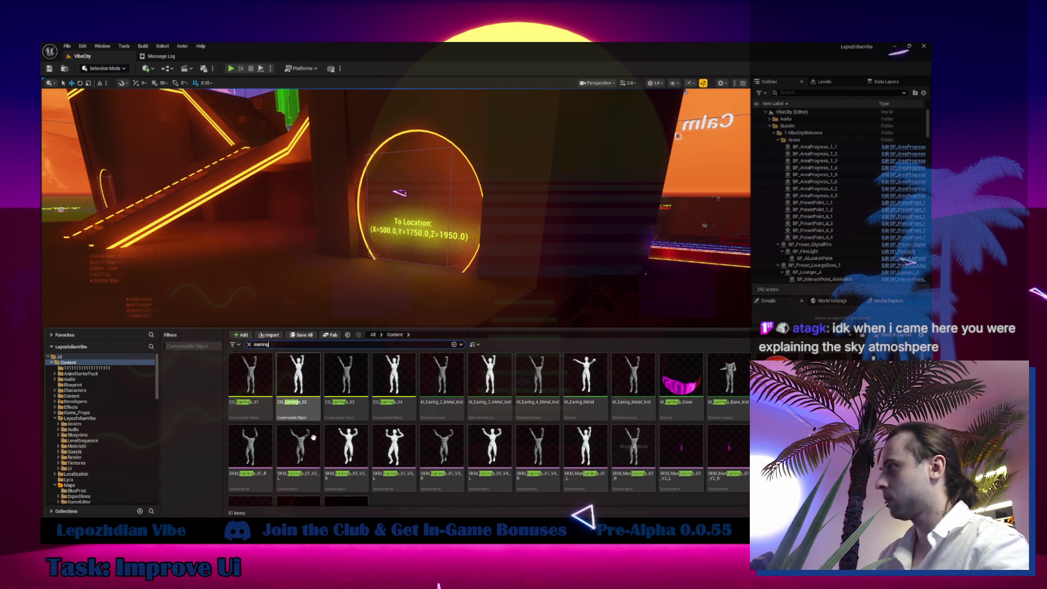
mouse_move(440, 457)
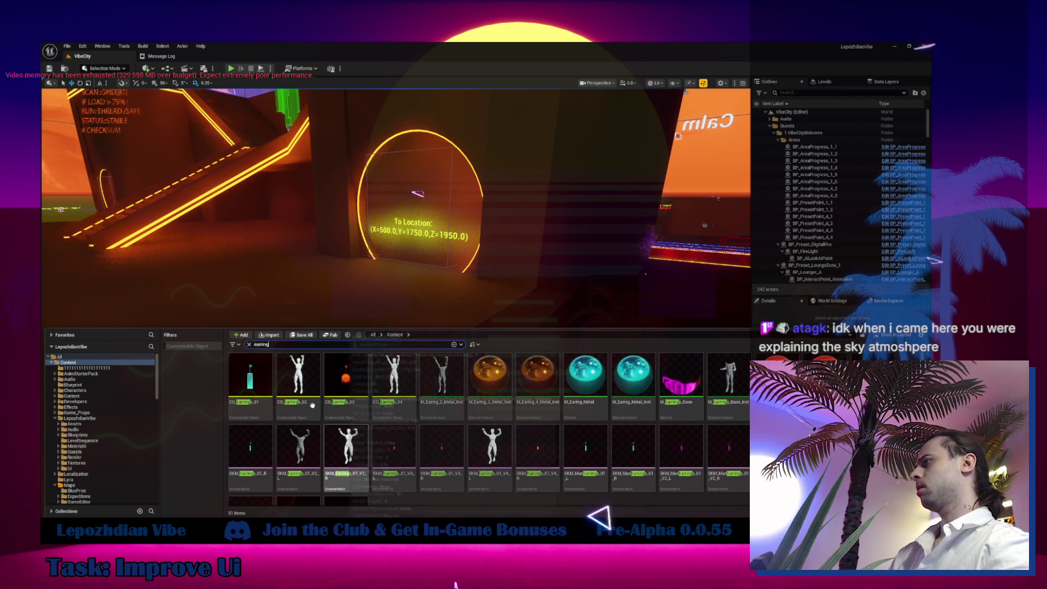
left_click(266, 386)
right_click(266, 386)
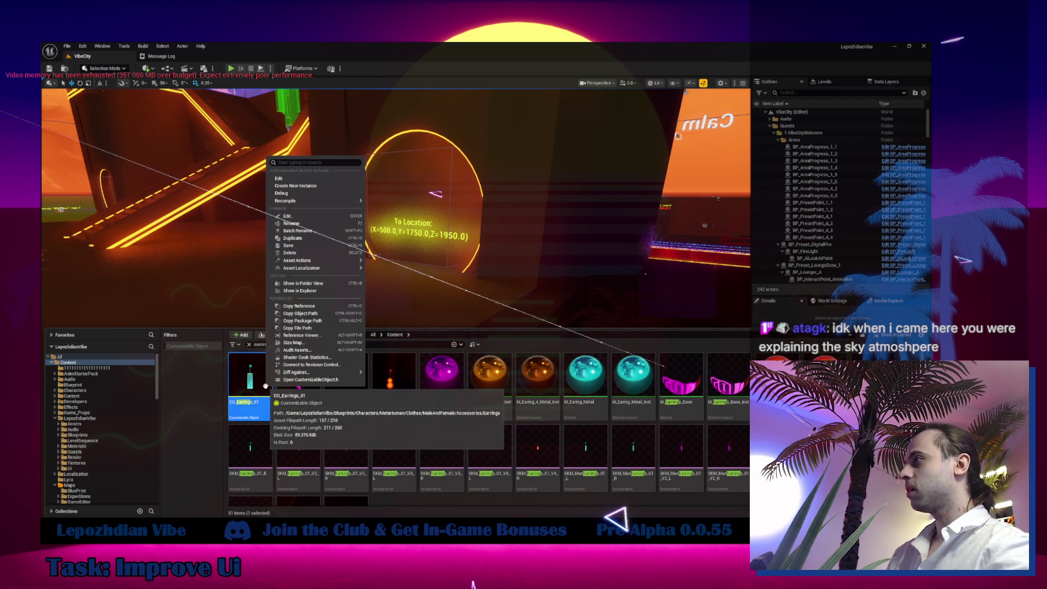
left_click(311, 281)
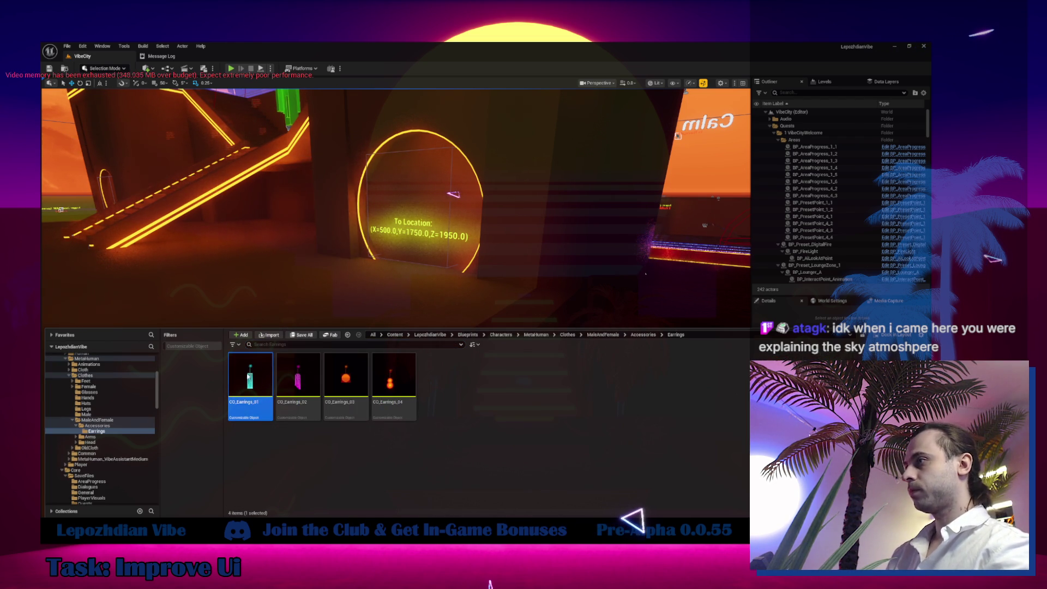
Check the female Head Hat and Helmet meshes, then select the MaleAndFemale Head folder.
double_click(107, 442)
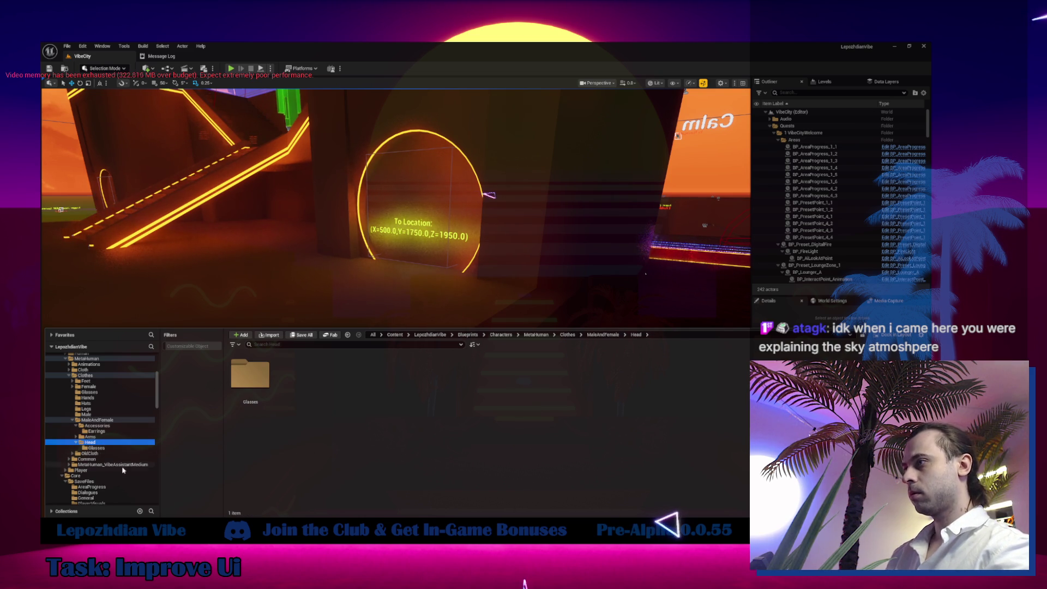
scroll(117, 467, "down", 3)
scroll(117, 467, "down", 10)
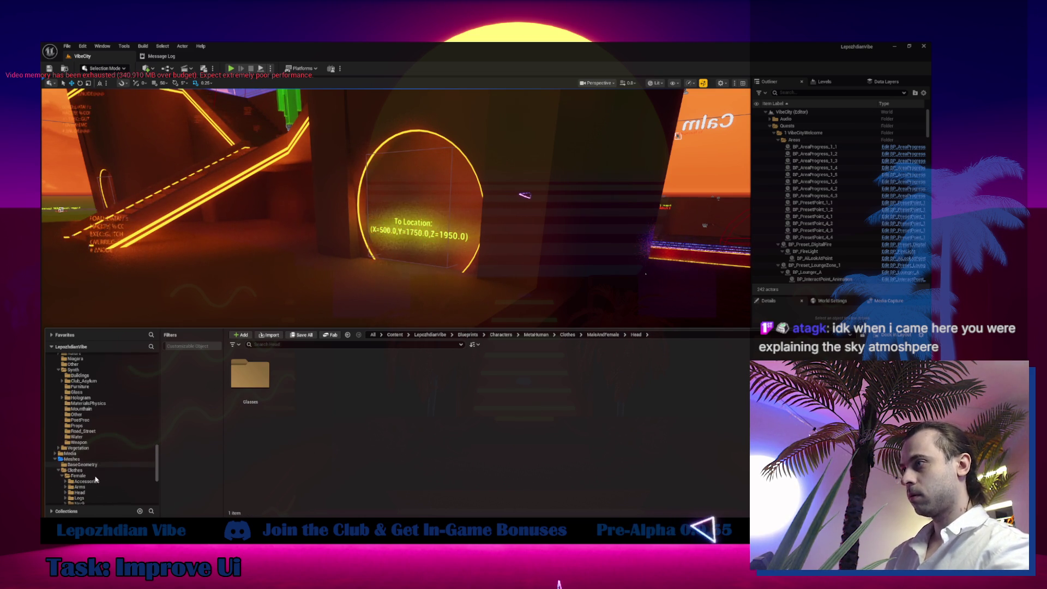
left_click(94, 492)
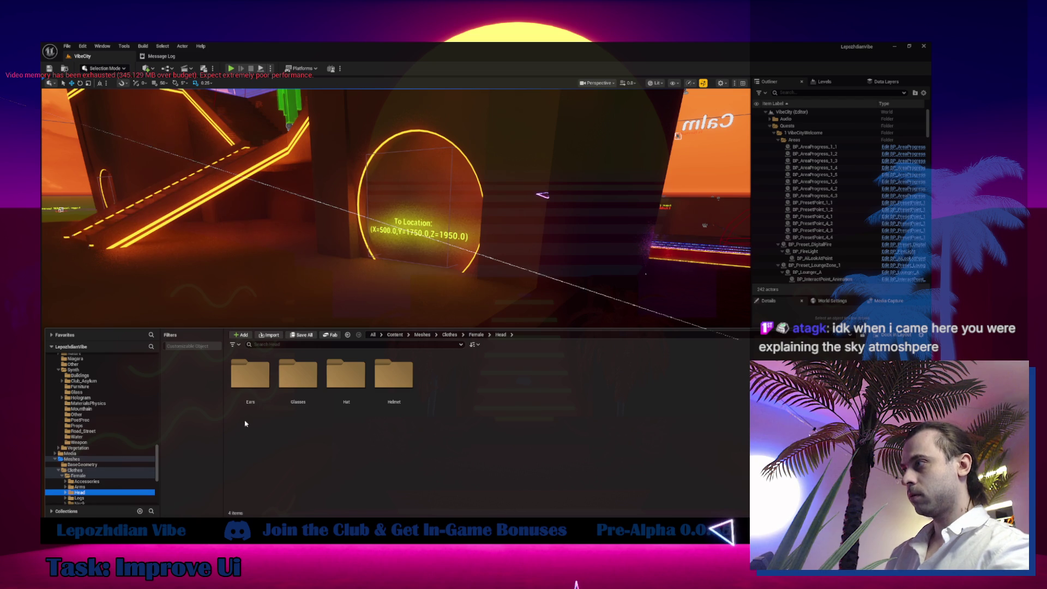
double_click(362, 401)
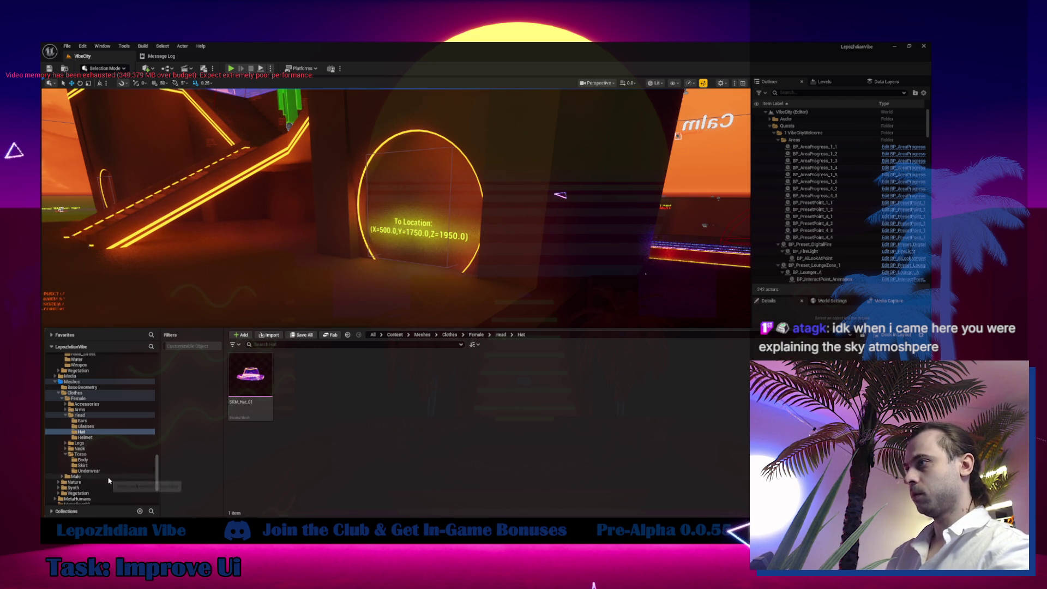
left_click(97, 437)
scroll(99, 439, "down", 5)
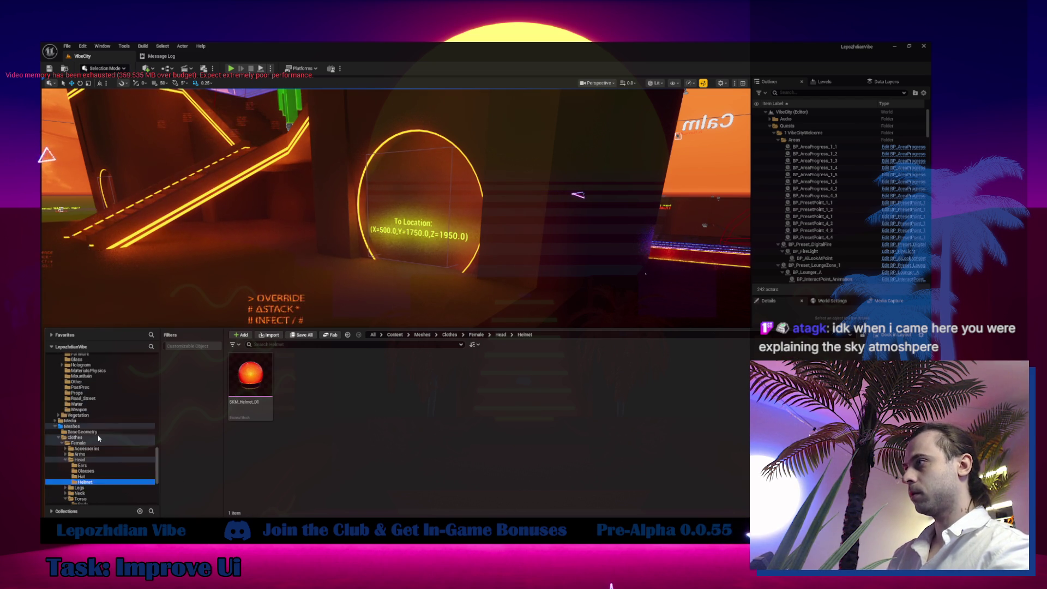
scroll(99, 439, "up", 2)
scroll(99, 440, "up", 12)
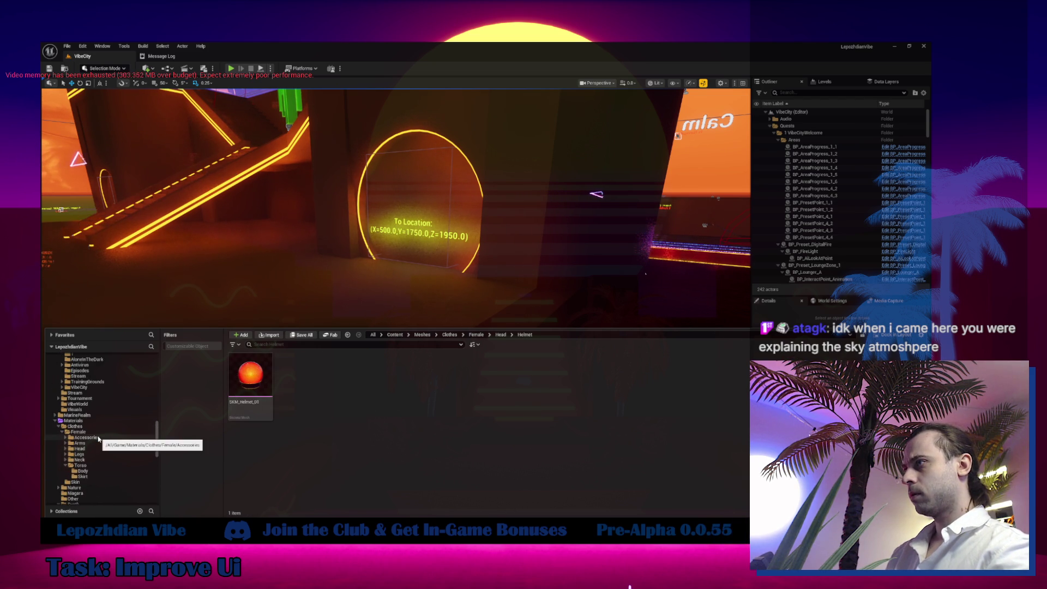
scroll(98, 439, "up", 3)
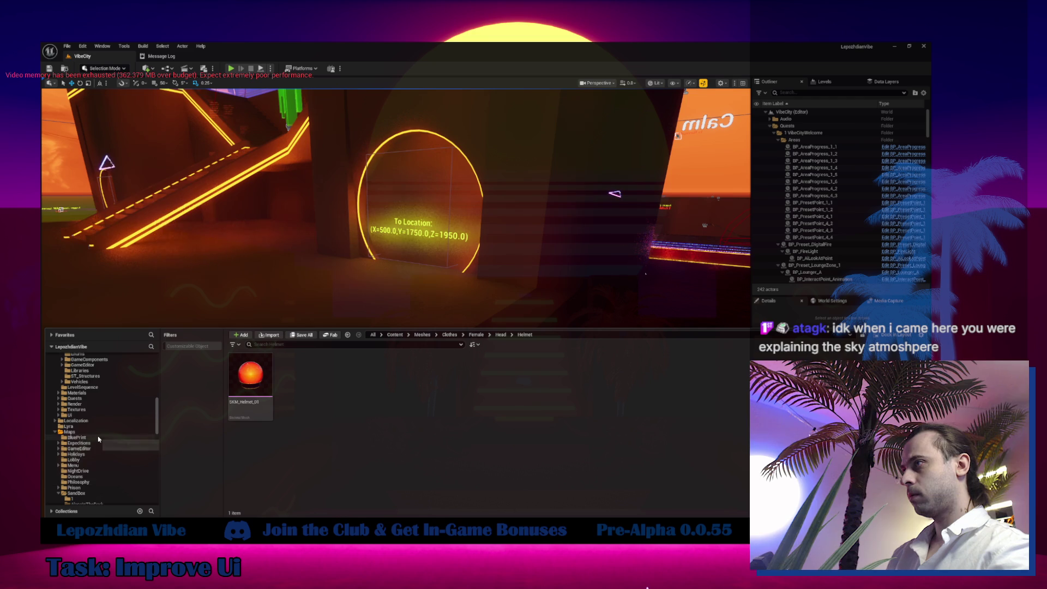
scroll(99, 439, "up", 6)
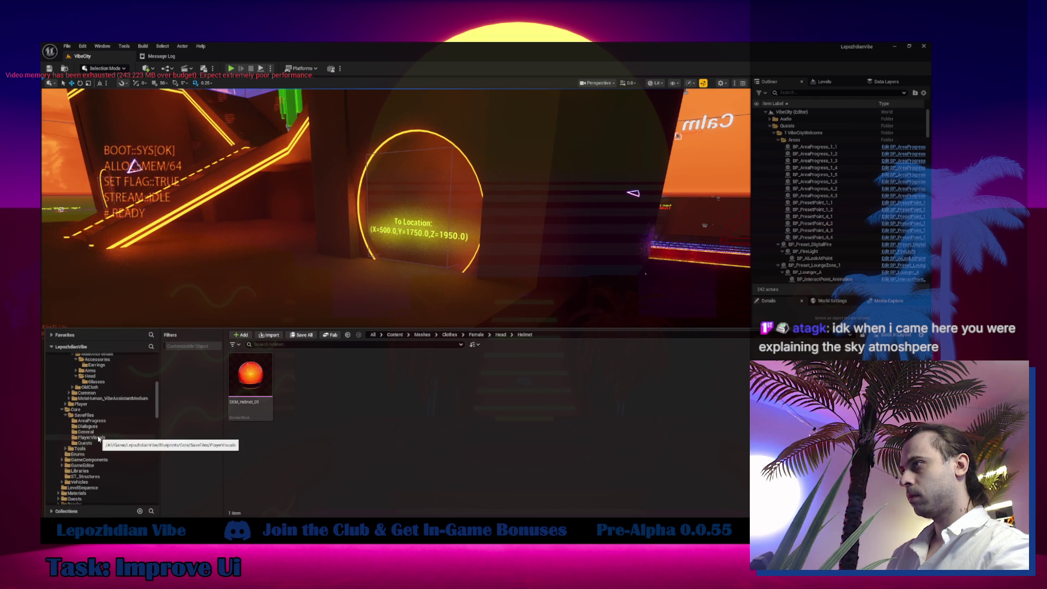
left_click(90, 376)
right_click(100, 375)
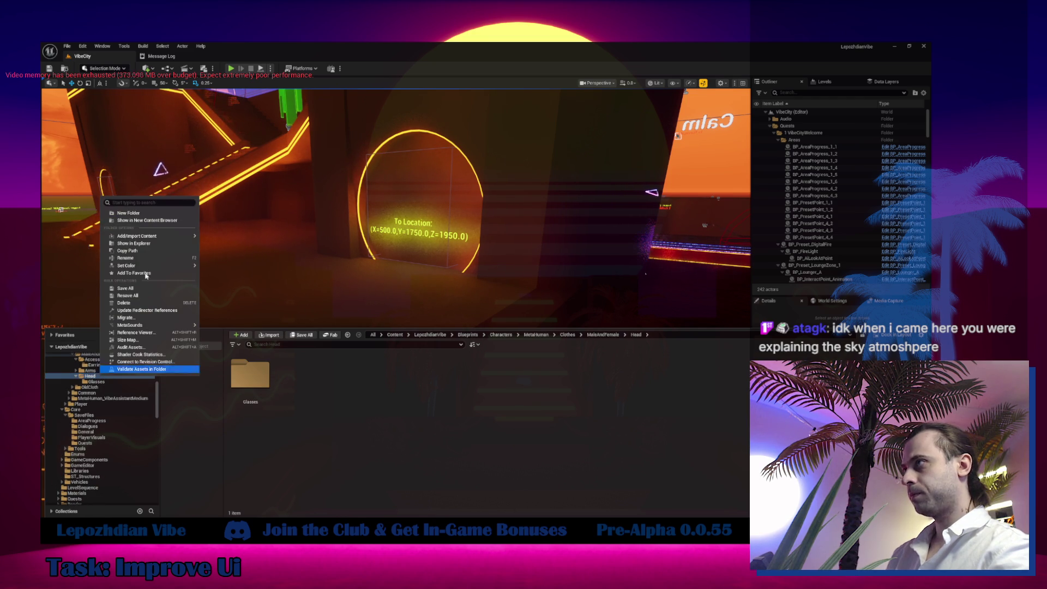
Create a Helmet folder under Head and copy CO_Glasses_02 into it.
left_click(133, 213)
type("Helmet")
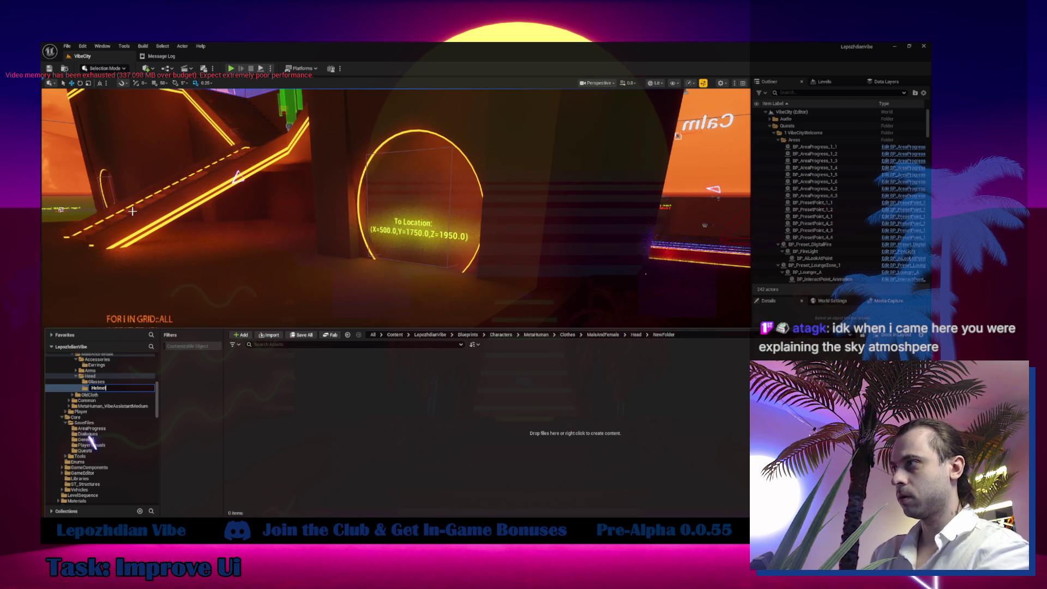
key("Return")
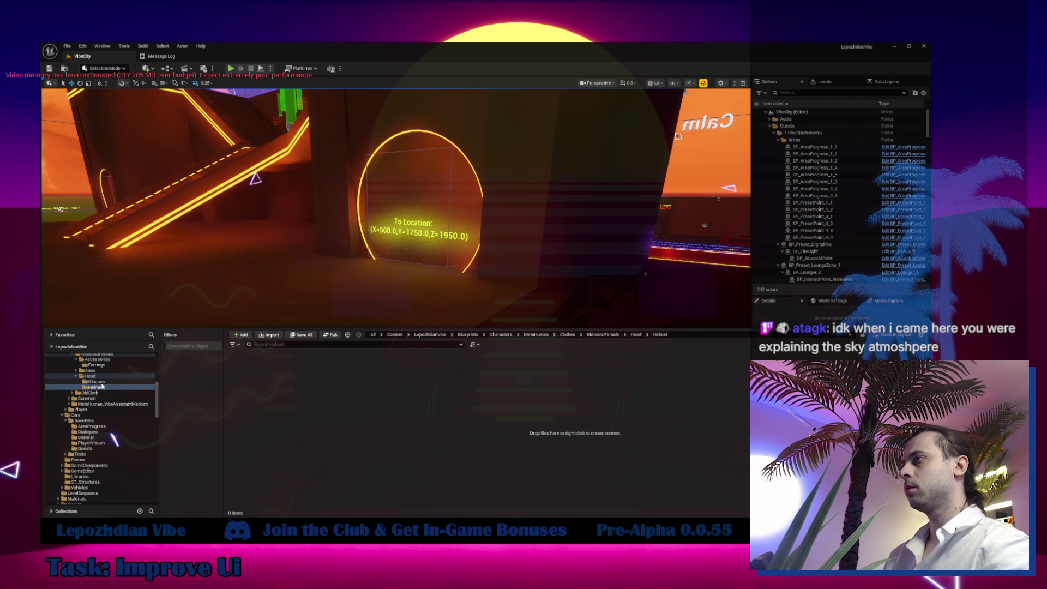
scroll(101, 385, "up", 2)
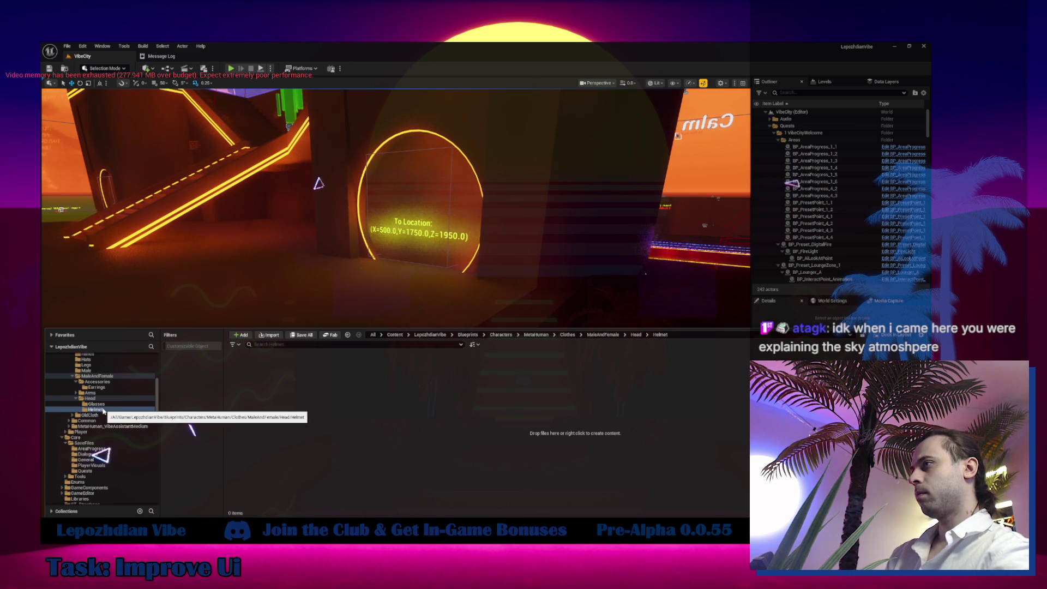
left_click(103, 409)
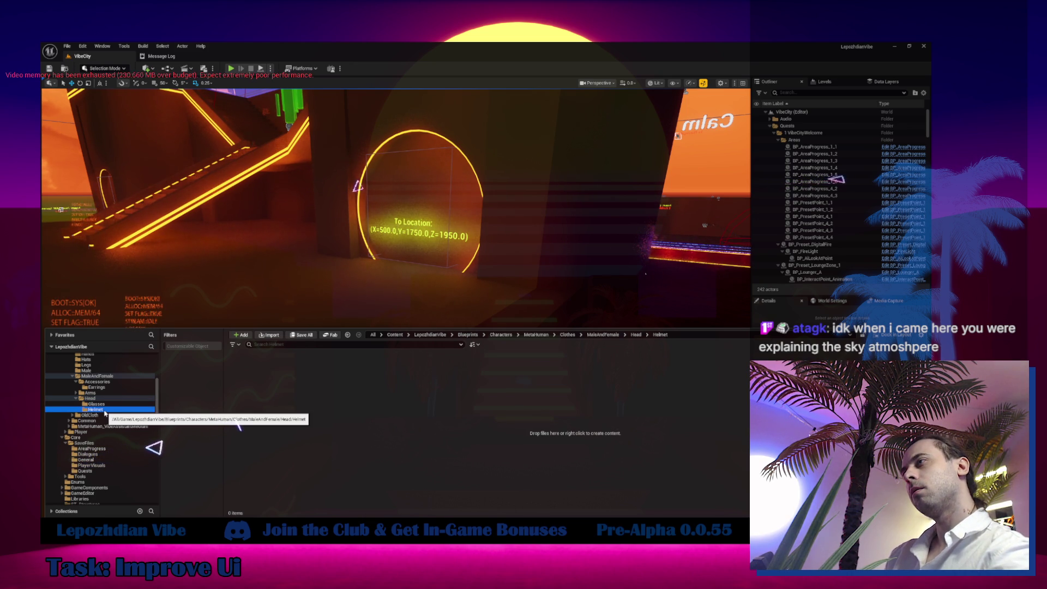
left_click(104, 404)
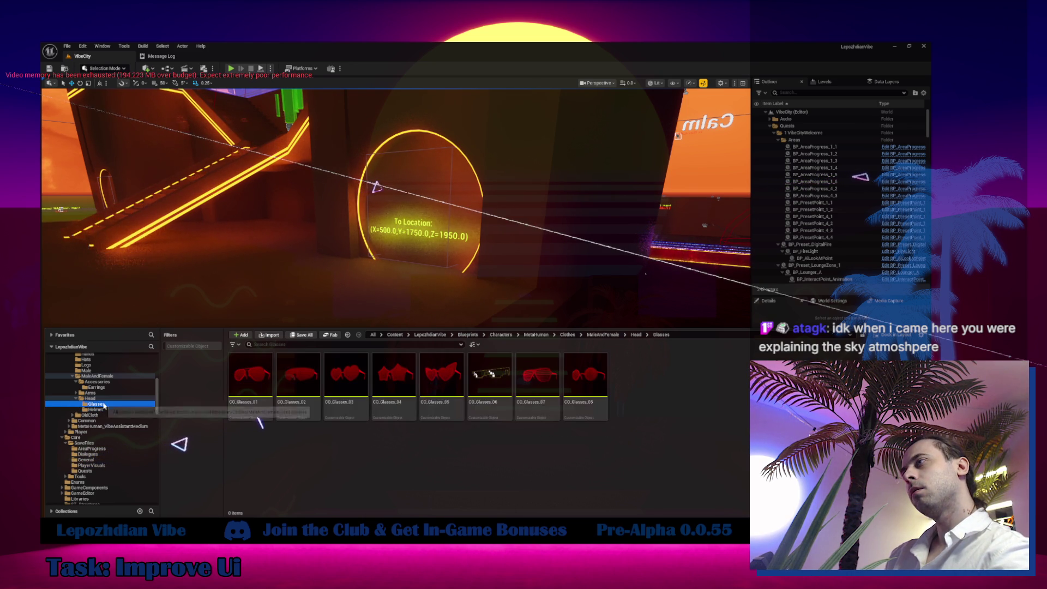
left_click_drag(294, 377, 100, 409)
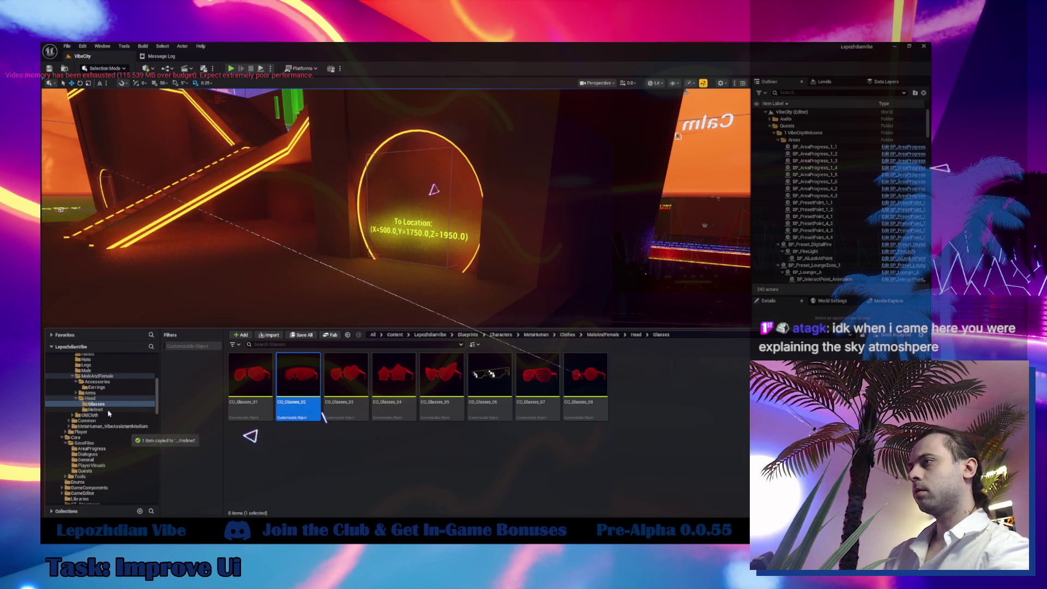
Create a Hat folder under Head and return to the root Content folder.
left_click(90, 398)
right_click(97, 398)
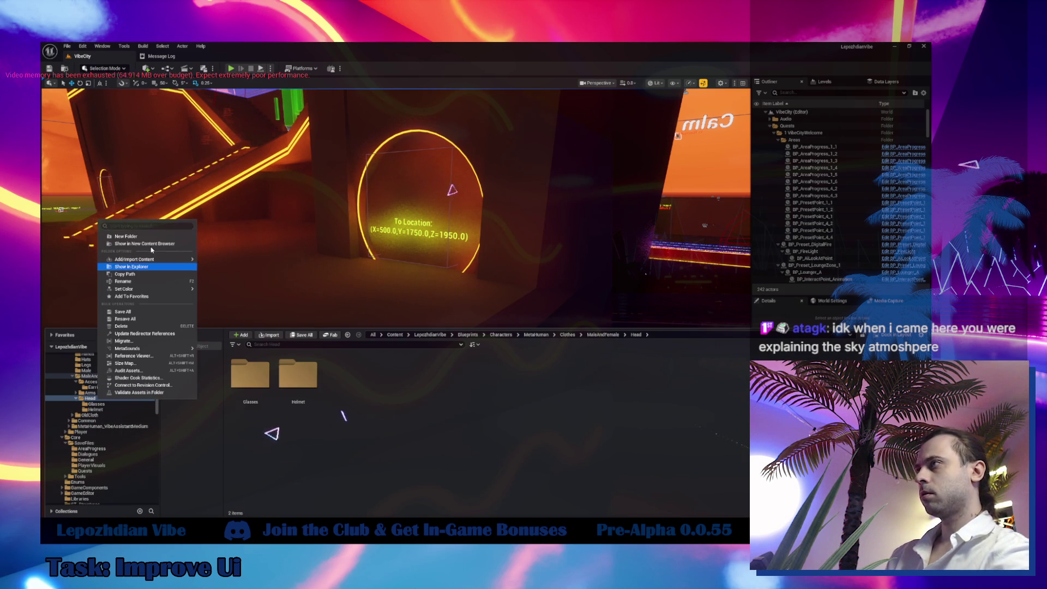
left_click(149, 236)
type("Hat")
key("Return")
scroll(75, 353, "up", 10)
left_click(69, 362)
key("Tab")
type("co")
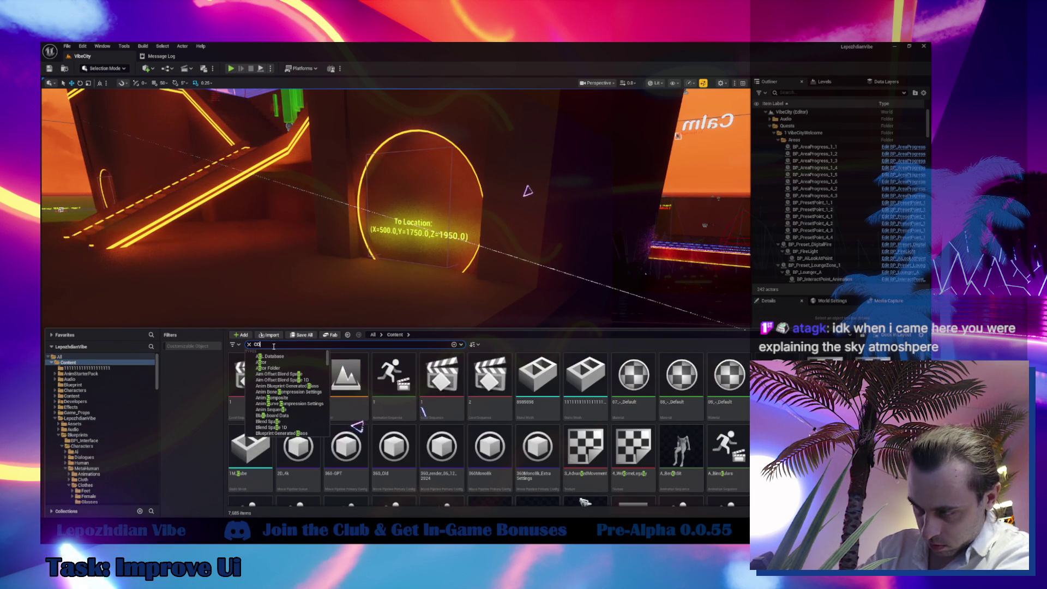
Search for CO_Hat_01, browse to its folder, and move it onto a Hat folder.
type("-ha")
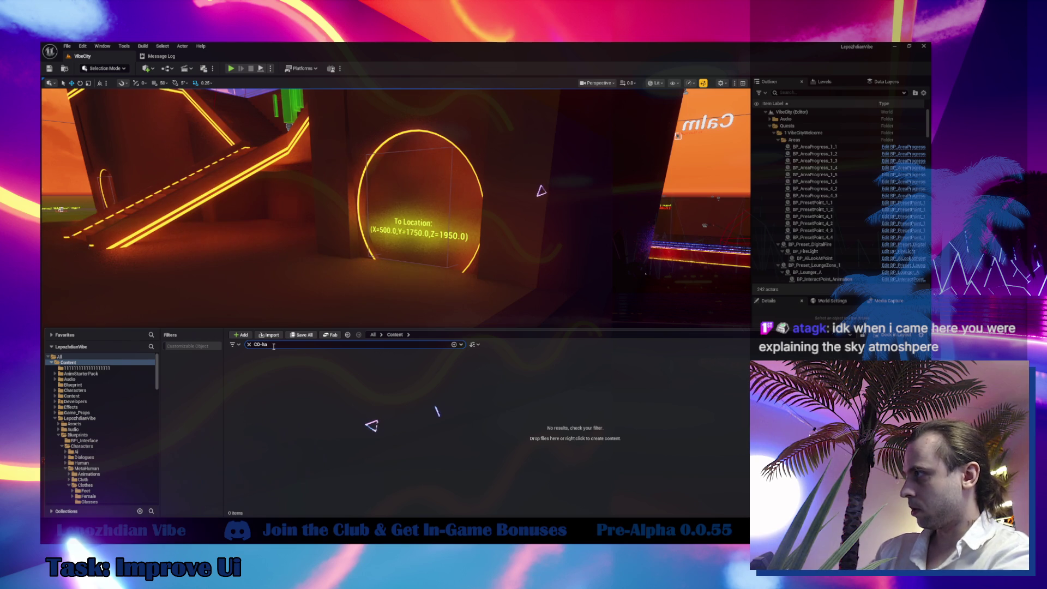
key("BackSpace")
key("BackSpace")
key("BackSpace")
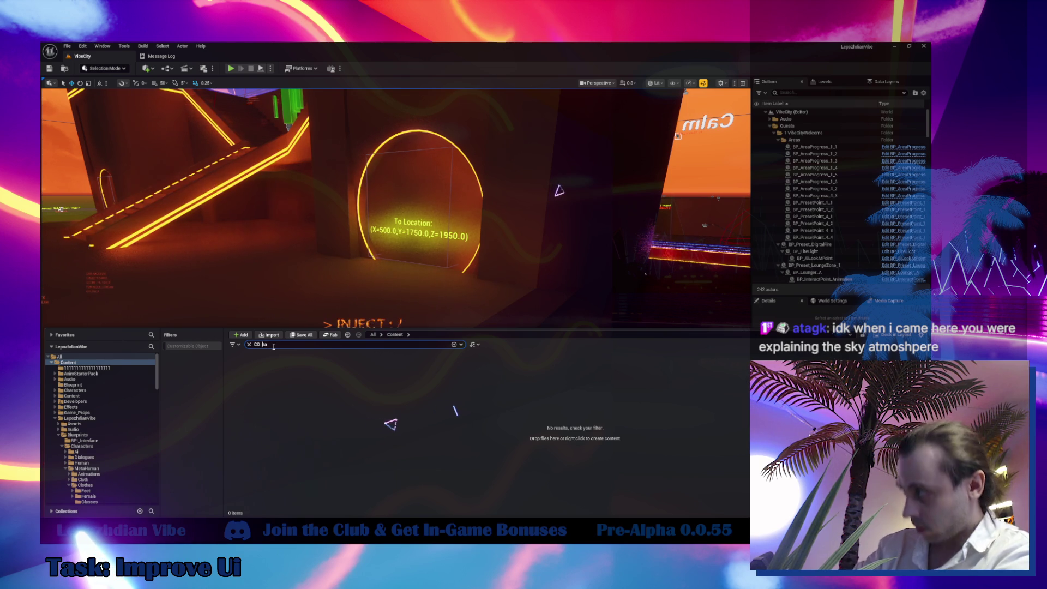
type("_ha")
left_click(267, 384)
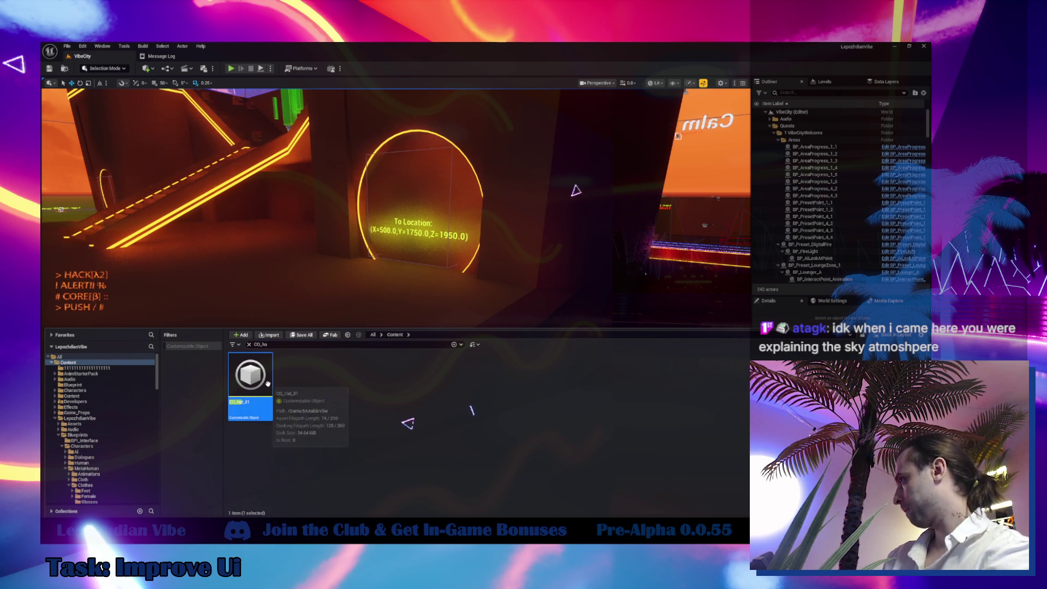
right_click(267, 384)
left_click(322, 287)
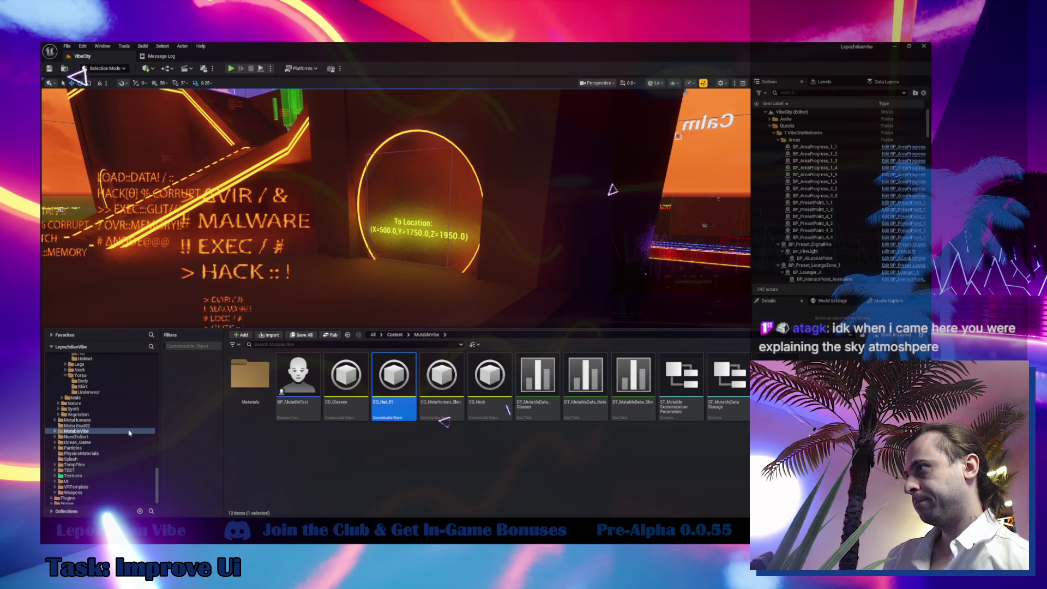
scroll(120, 439, "up", 2)
mouse_move(397, 364)
left_mouse_down()
mouse_move(128, 405)
mouse_move(72, 398)
mouse_move(94, 399)
left_mouse_up()
left_click(133, 411)
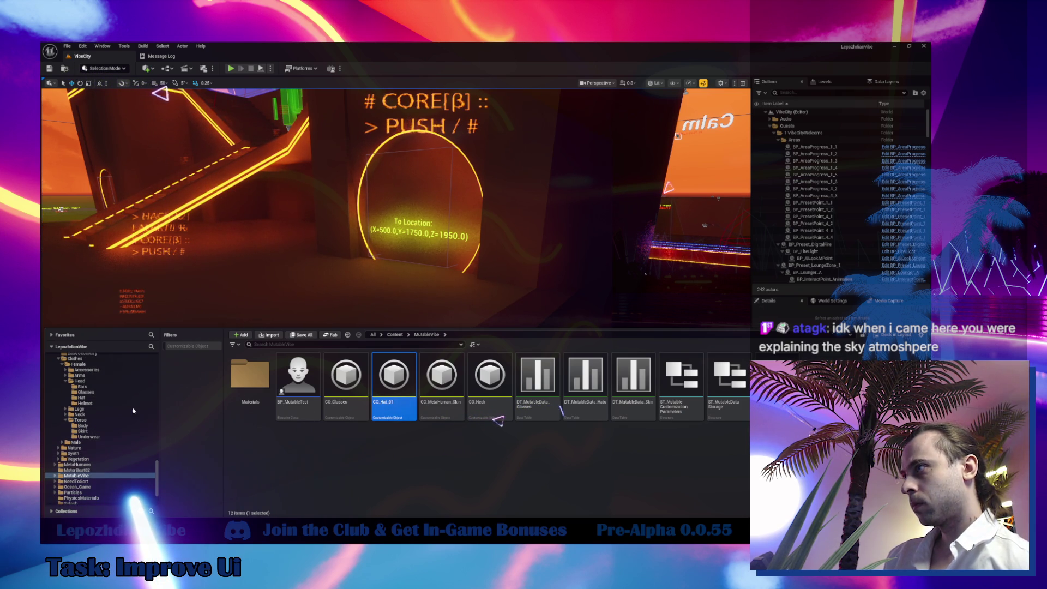
Move CO_Hat_01 into the MaleAndFemale Head Hat folder.
left_click(89, 403)
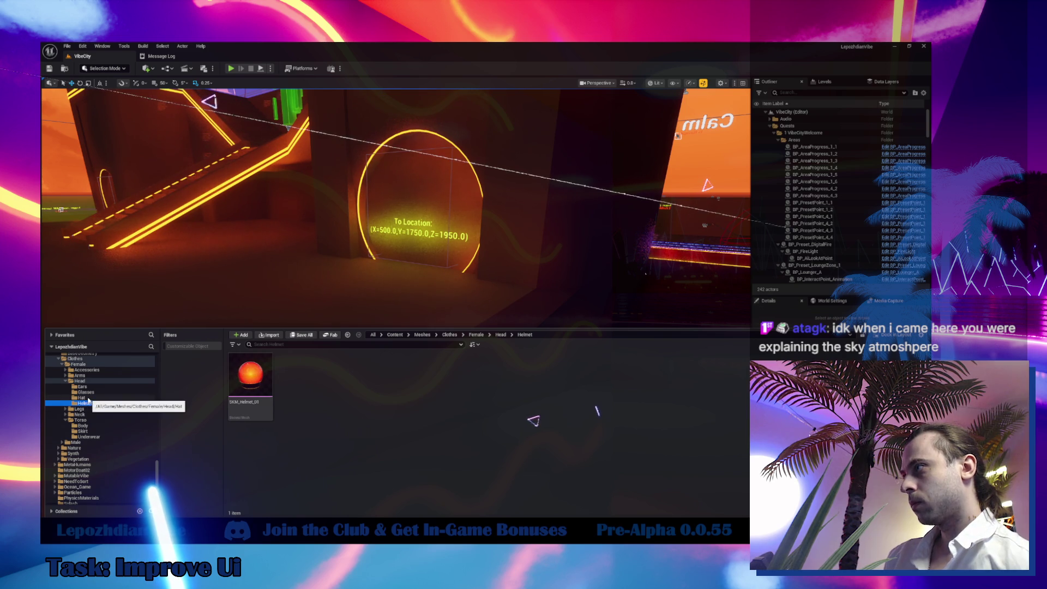
left_click(87, 397)
scroll(90, 404, "up", 2)
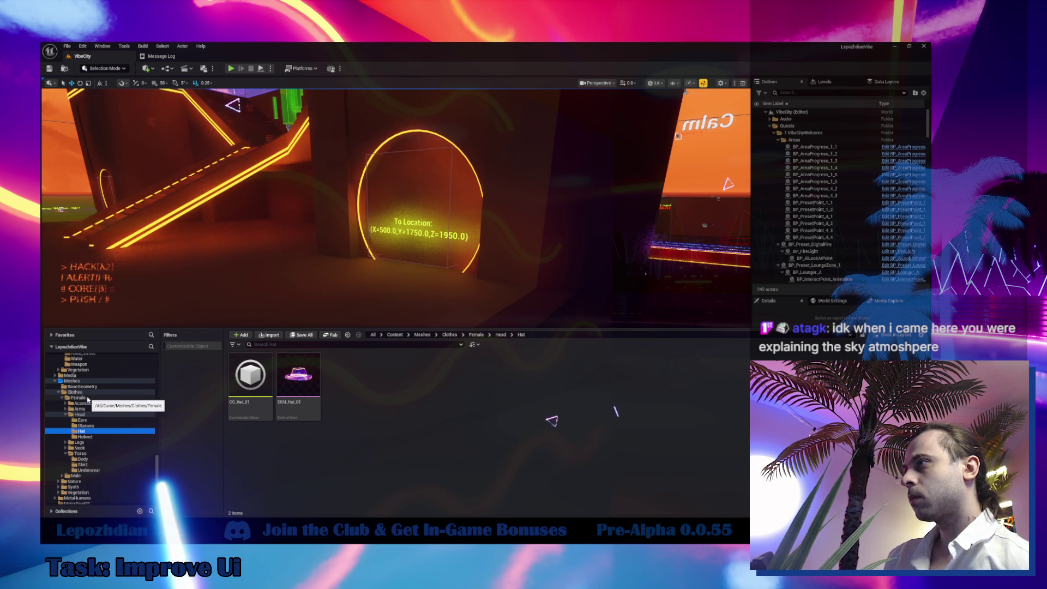
scroll(87, 451, "up", 5)
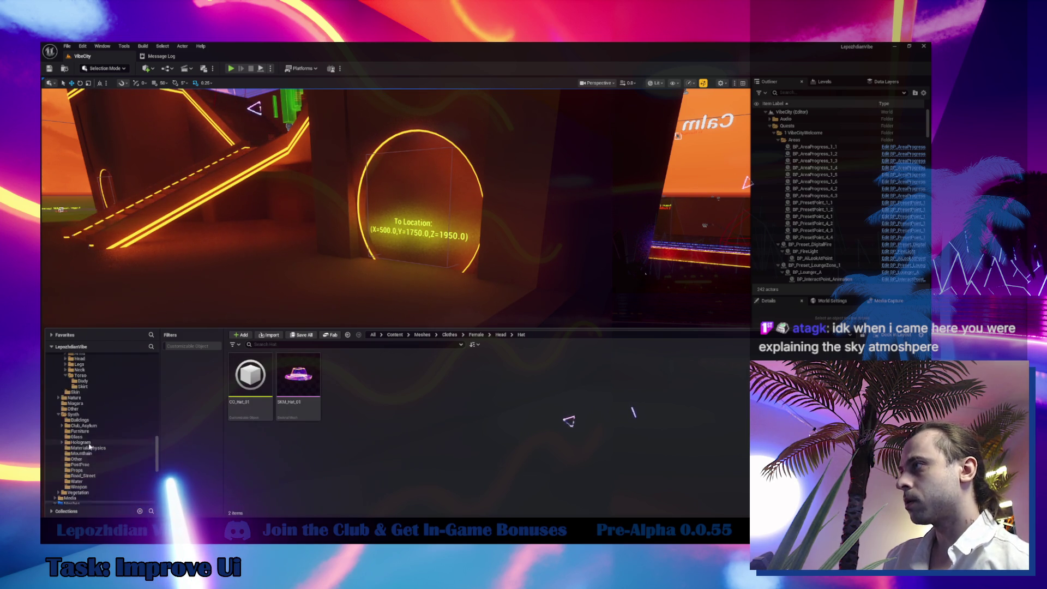
scroll(92, 444, "up", 8)
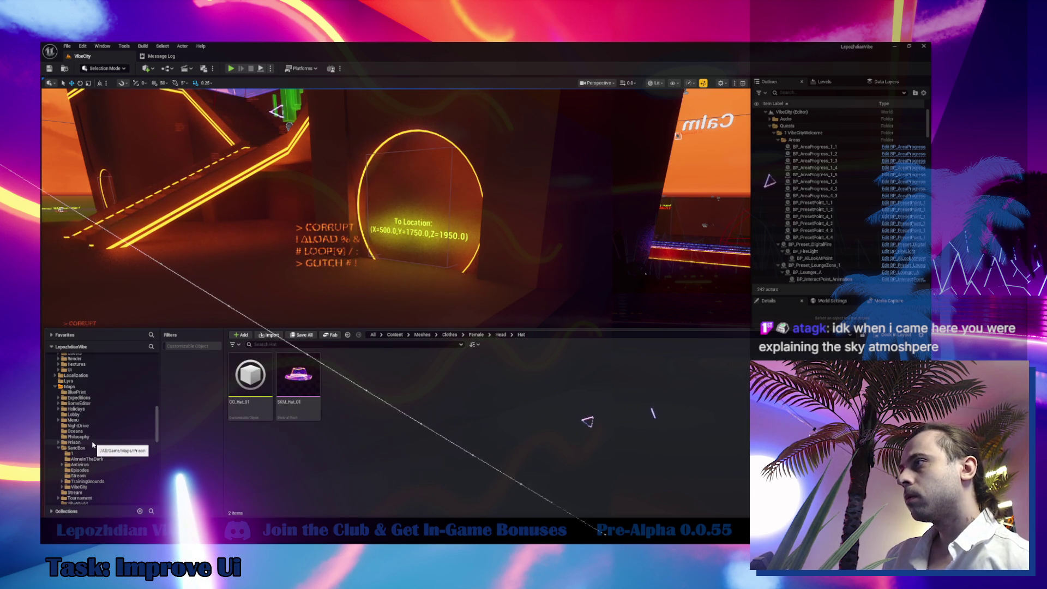
scroll(95, 444, "up", 8)
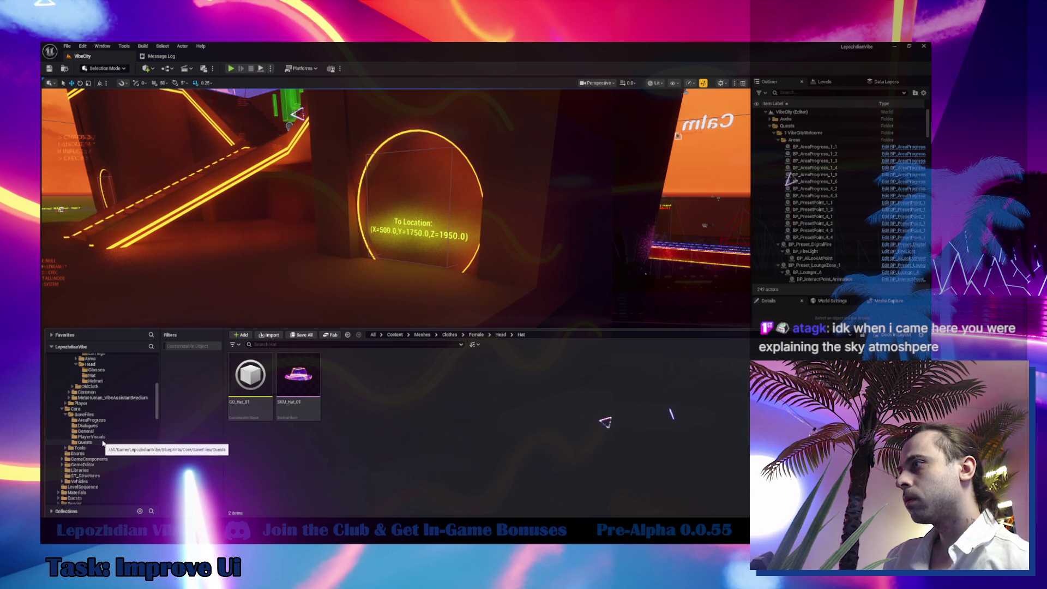
mouse_move(240, 388)
left_mouse_down()
mouse_move(215, 421)
mouse_move(112, 420)
left_mouse_up()
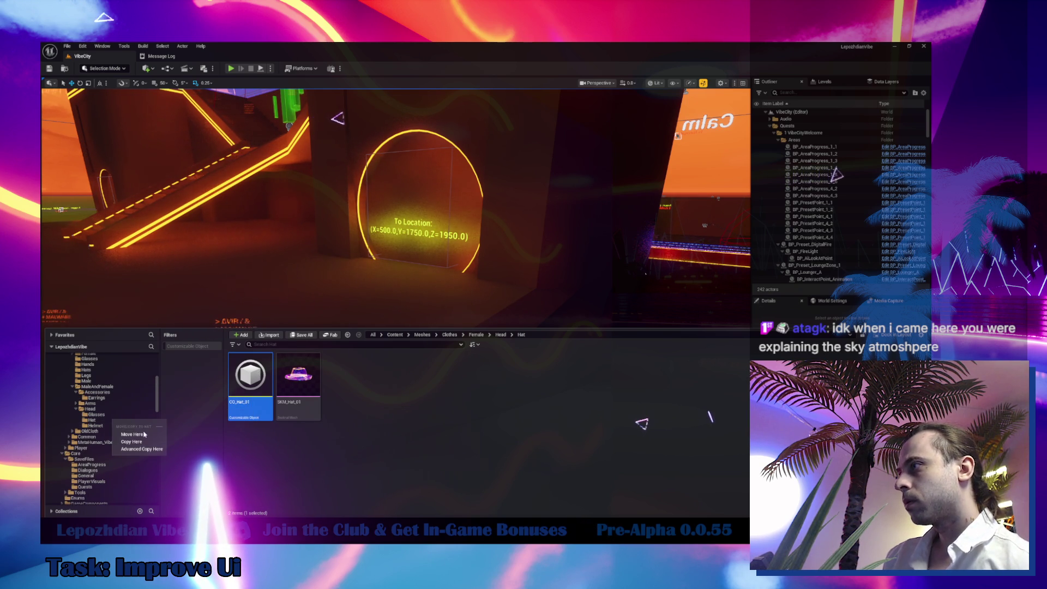
left_click(145, 435)
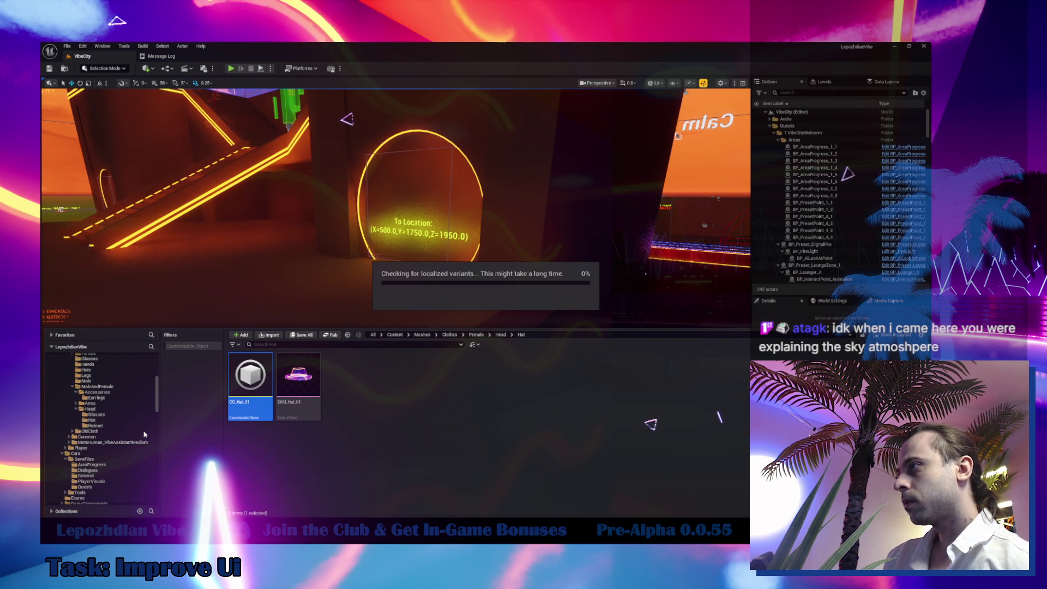
Copy CO_Hat_01 into Helmet, delete CO_Glasses_02 there, and open the copy.
left_click(109, 419)
key("Down")
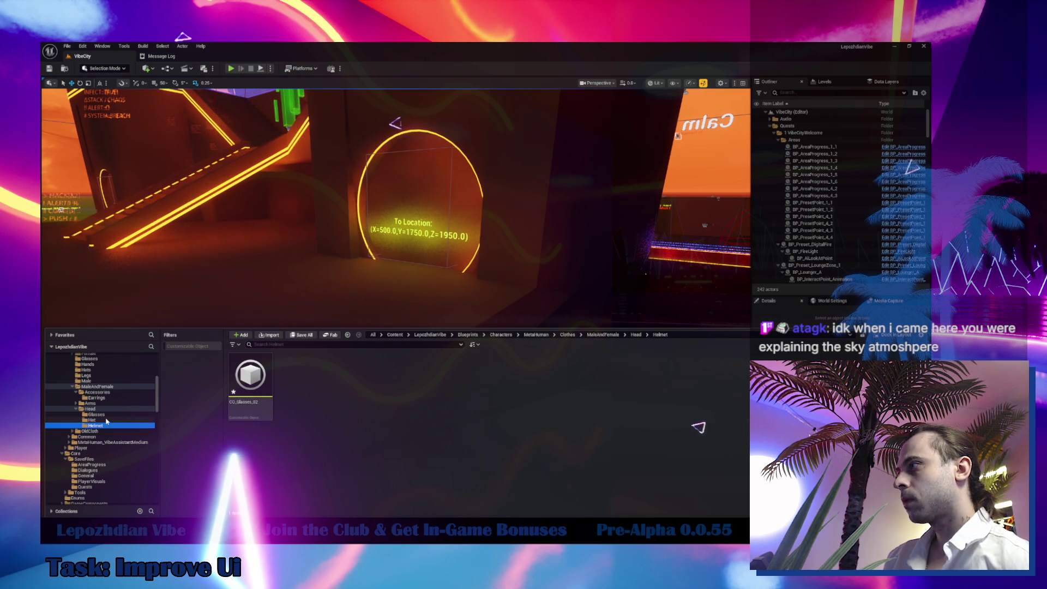
left_click(106, 419)
mouse_move(257, 382)
left_mouse_down()
mouse_move(158, 439)
mouse_move(127, 429)
left_mouse_up()
left_click(137, 446)
left_click(247, 420)
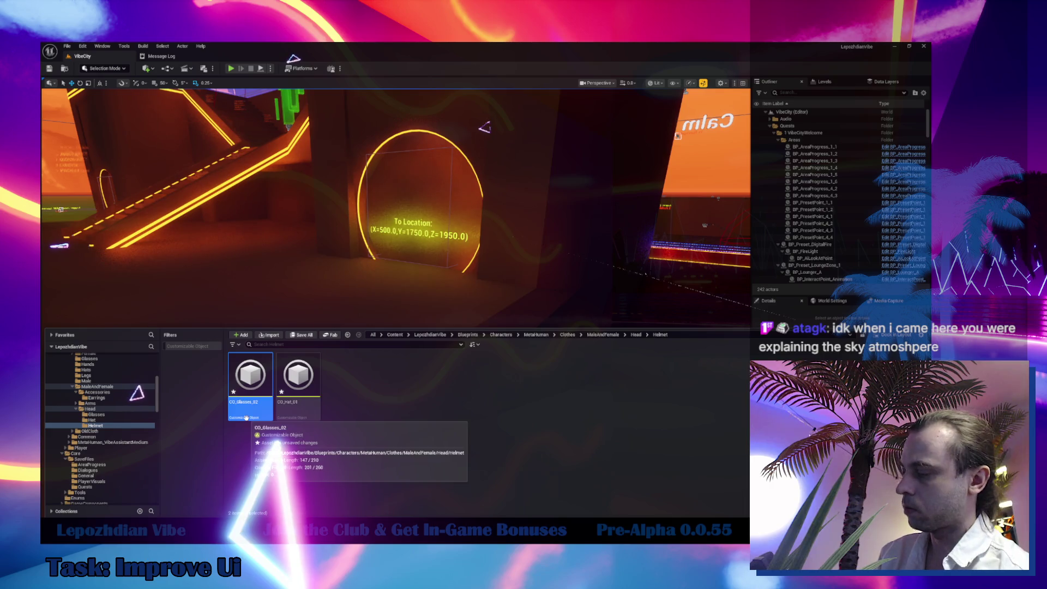
key("Delete")
left_click(436, 403)
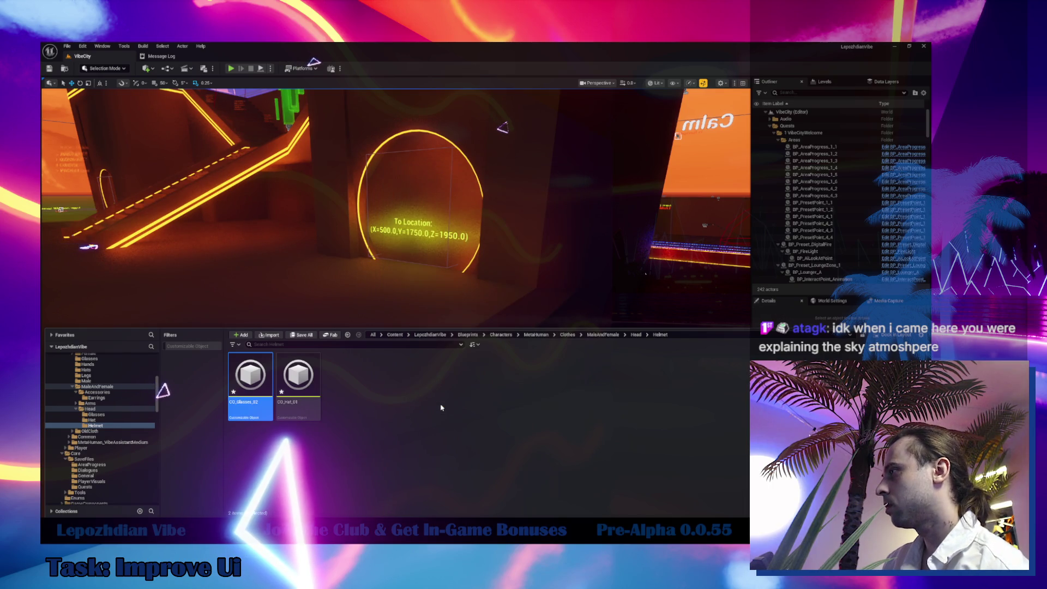
double_click(256, 387)
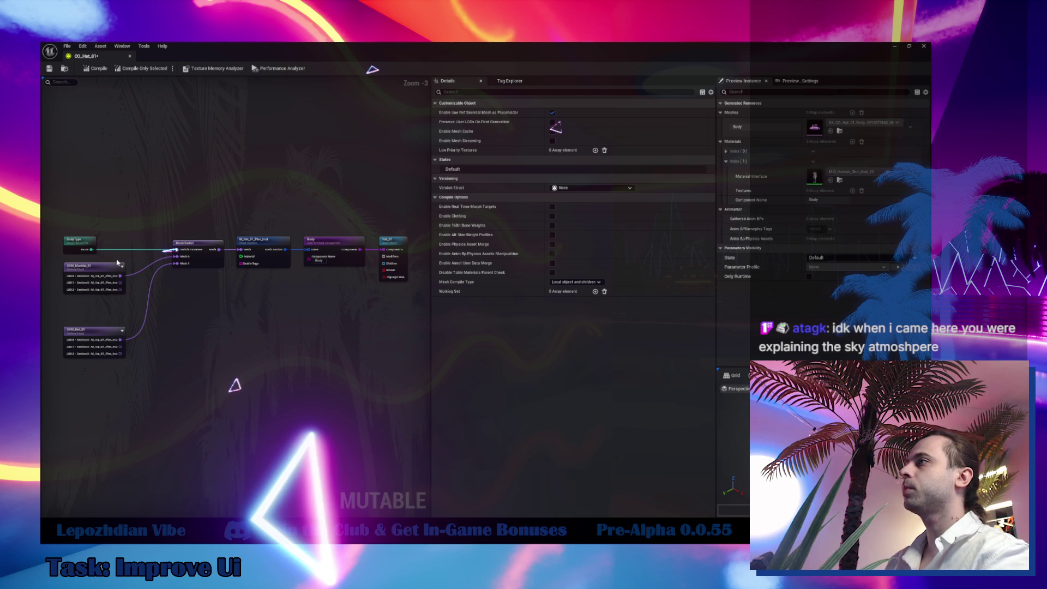
Replace SKM_ManHat_01 in the first mesh node with SKM_ManHelm_1.
left_click(117, 267)
scroll(360, 286, "up", 2)
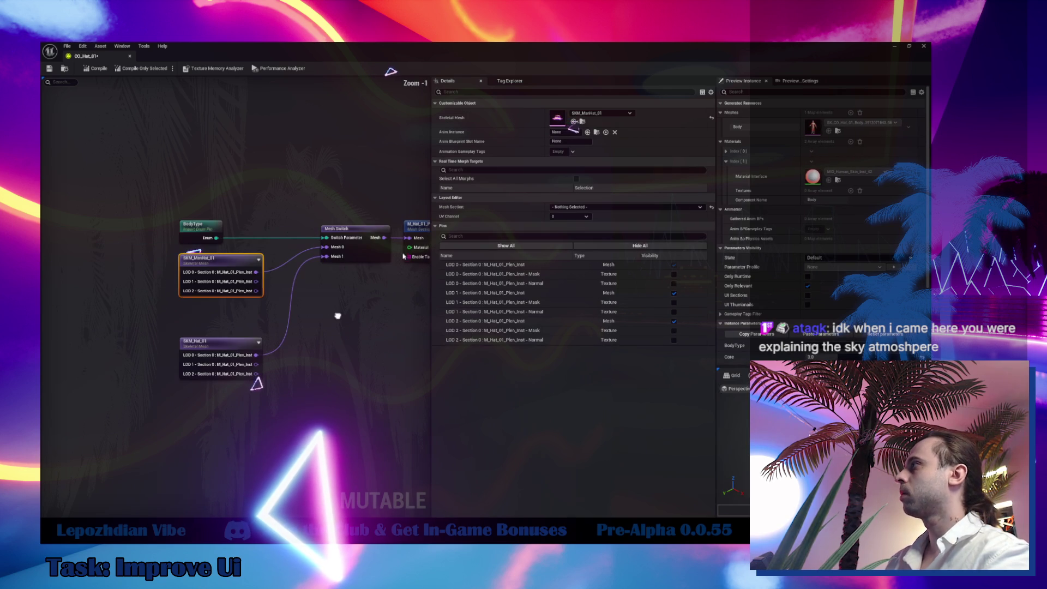
left_click(592, 116)
left_click(517, 121)
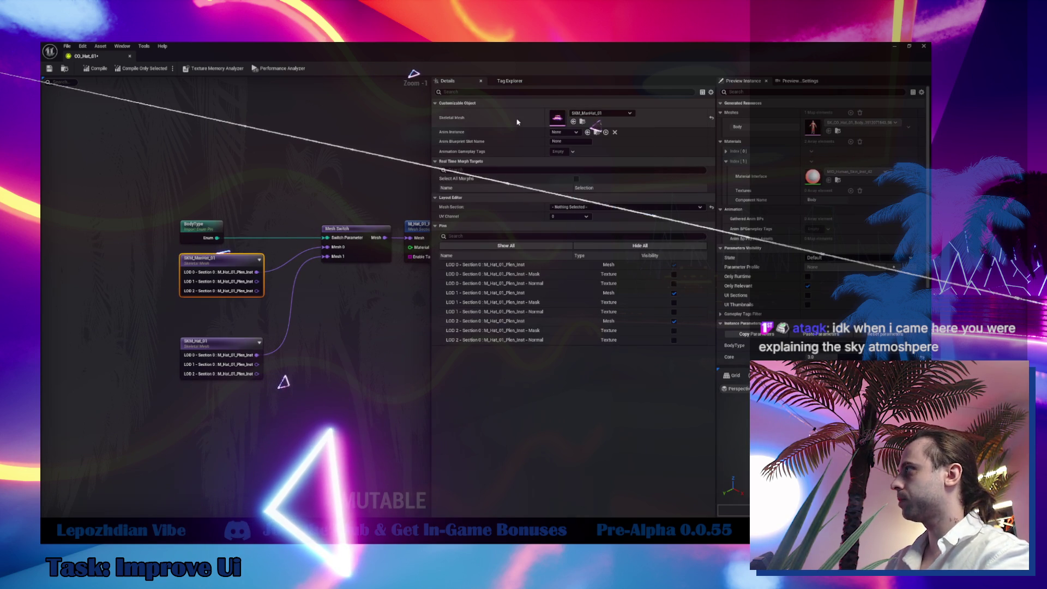
left_click(581, 121)
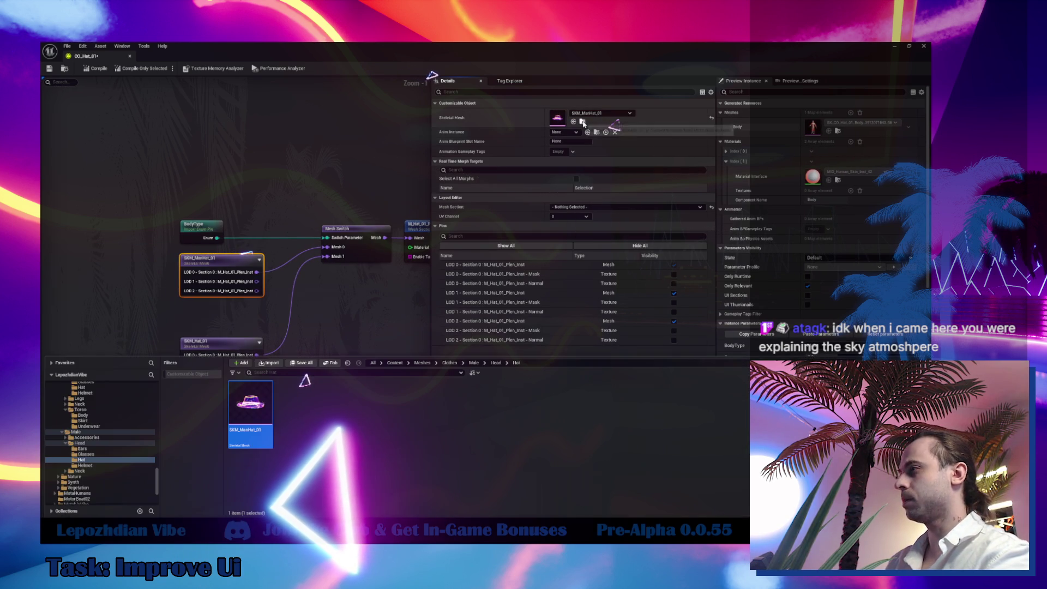
left_click(96, 465)
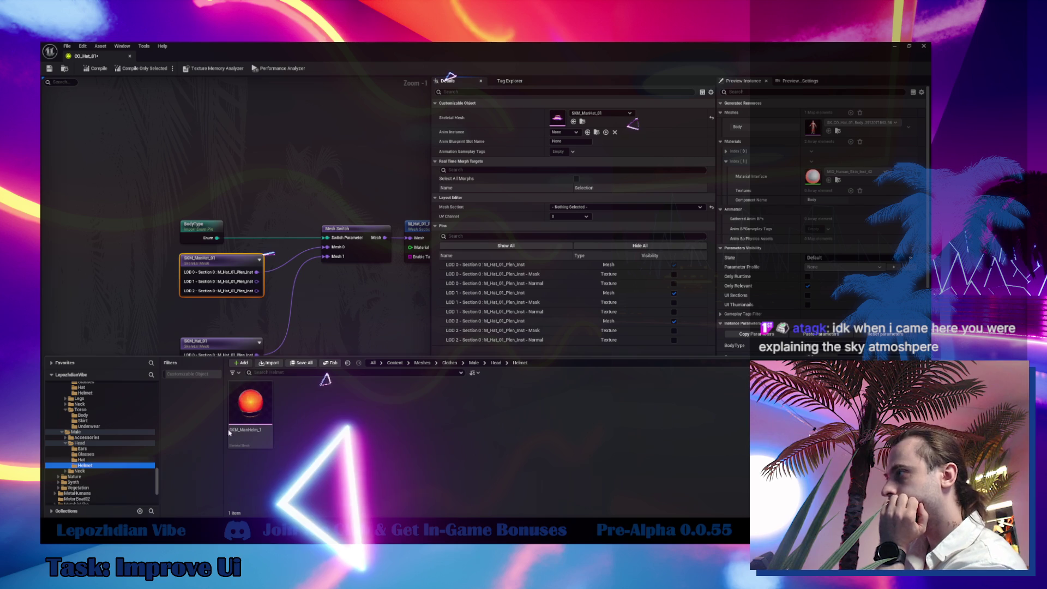
left_click(573, 122)
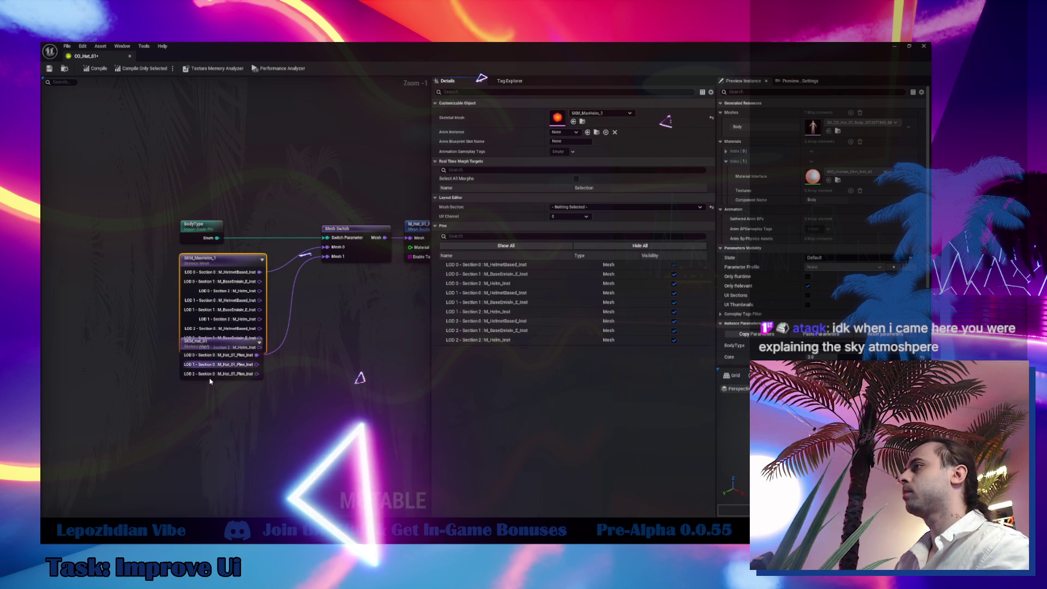
Replace SKM_Hat_01 in the second mesh node with SKM_Helmet_01.
left_click_drag(182, 379, 181, 407)
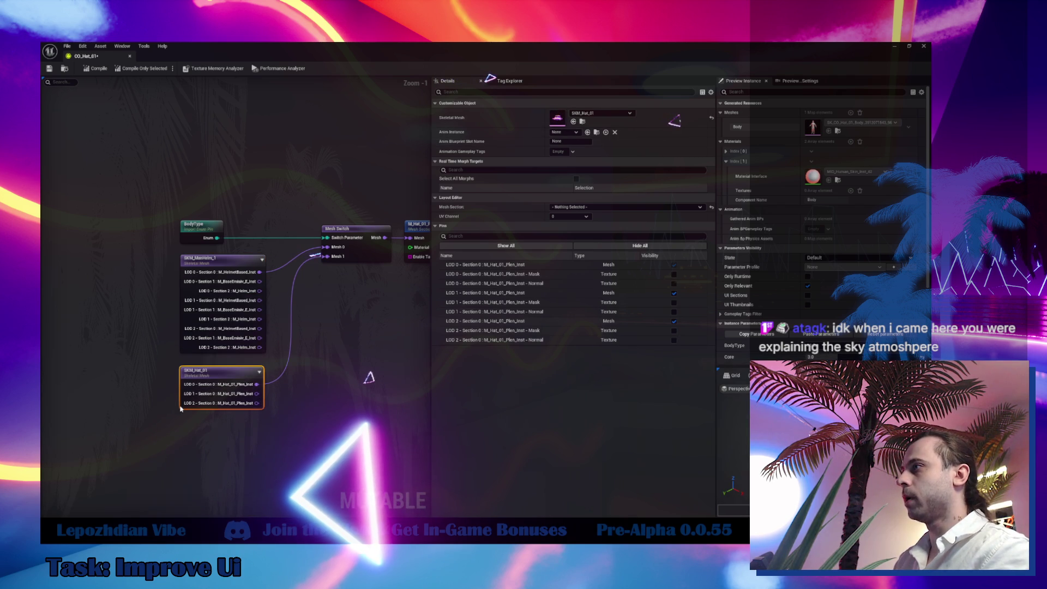
left_click(582, 122)
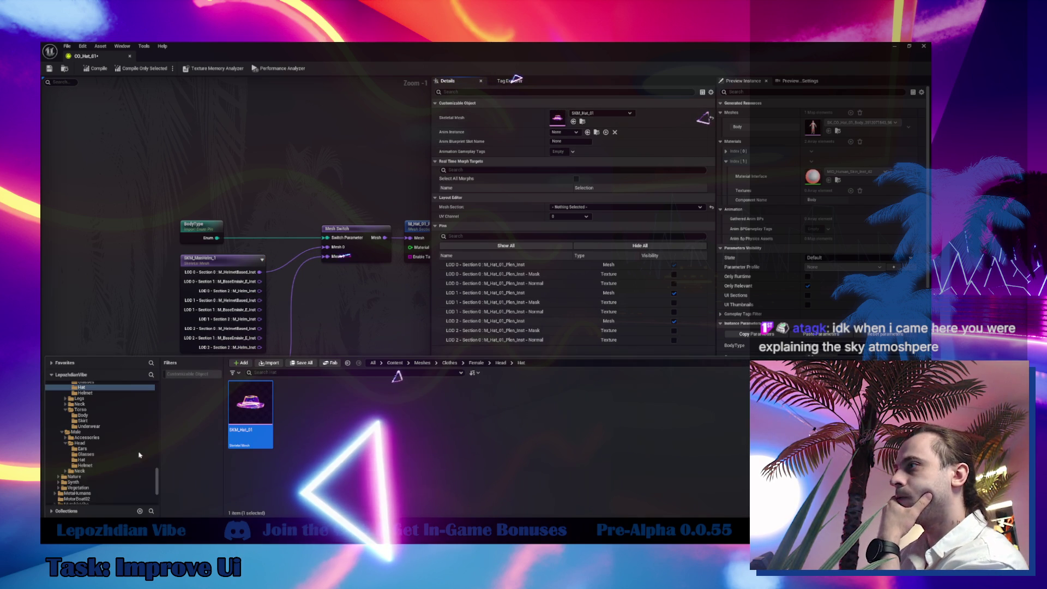
scroll(109, 462, "up", 2)
scroll(108, 461, "down", 2)
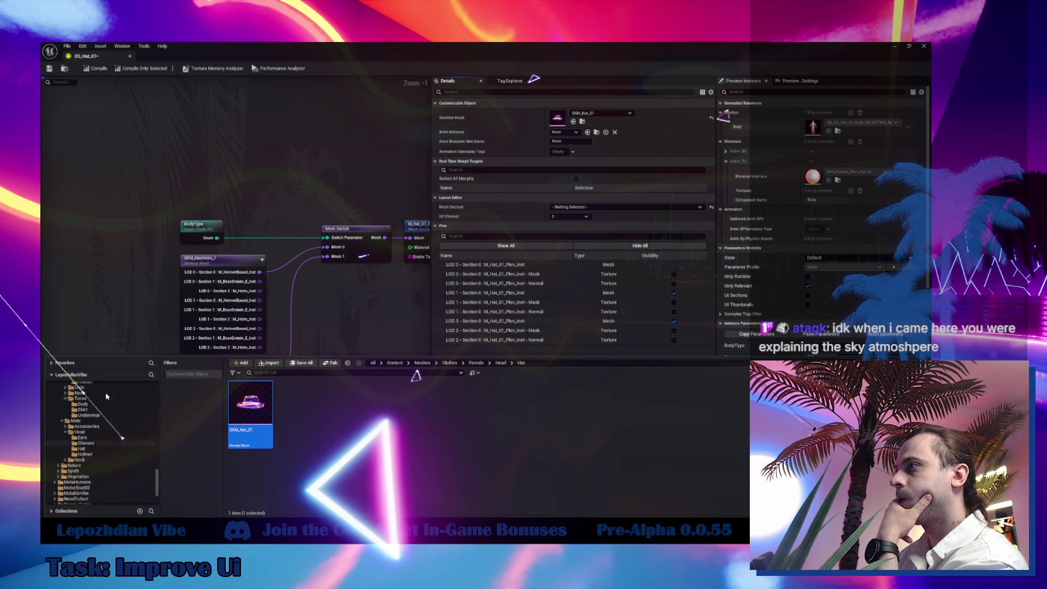
left_click(96, 405)
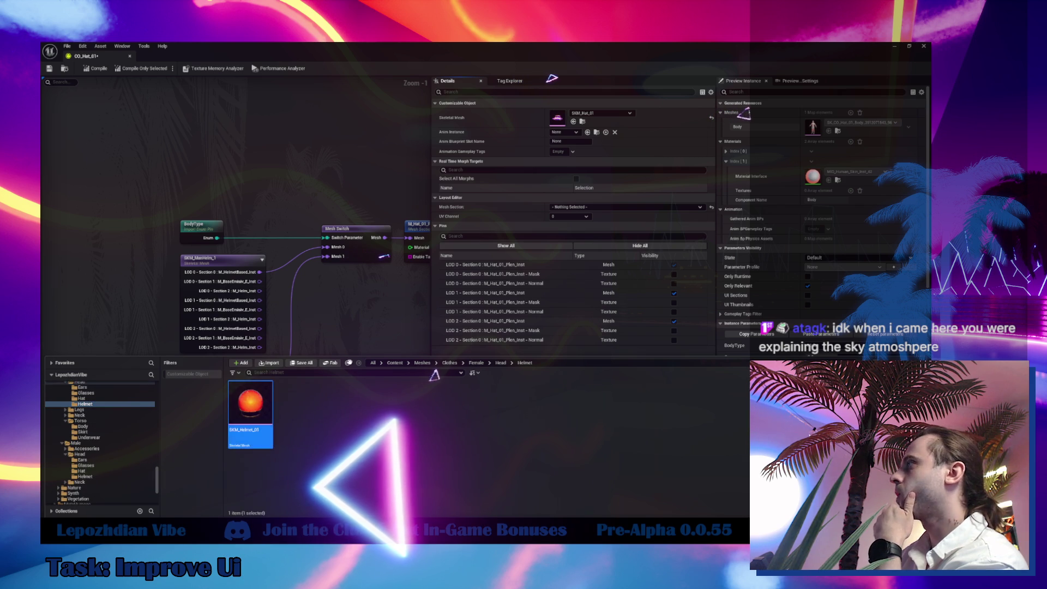
left_click(573, 122)
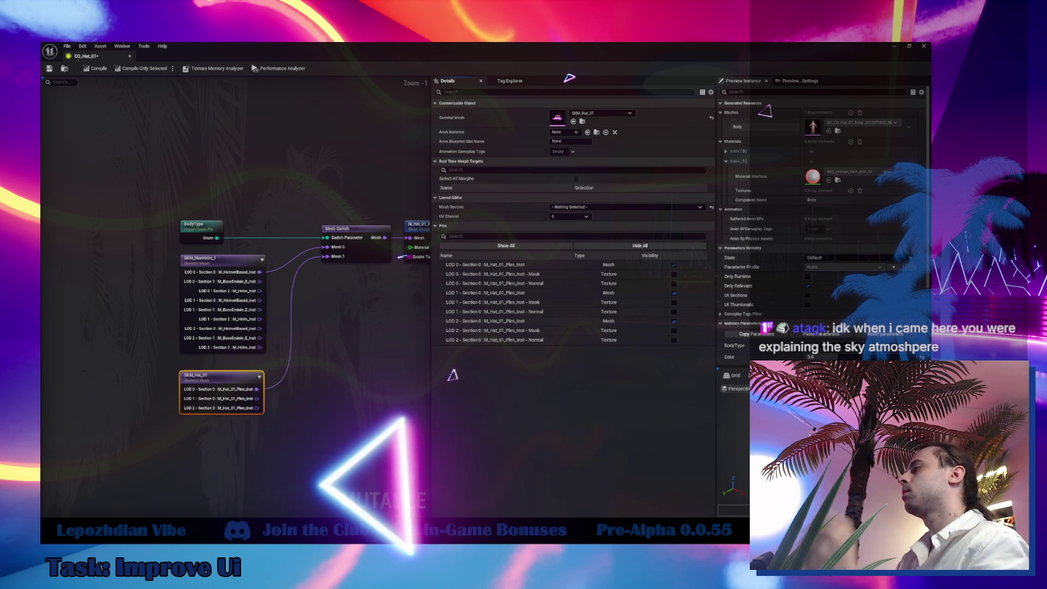
left_click_drag(331, 358, 302, 365)
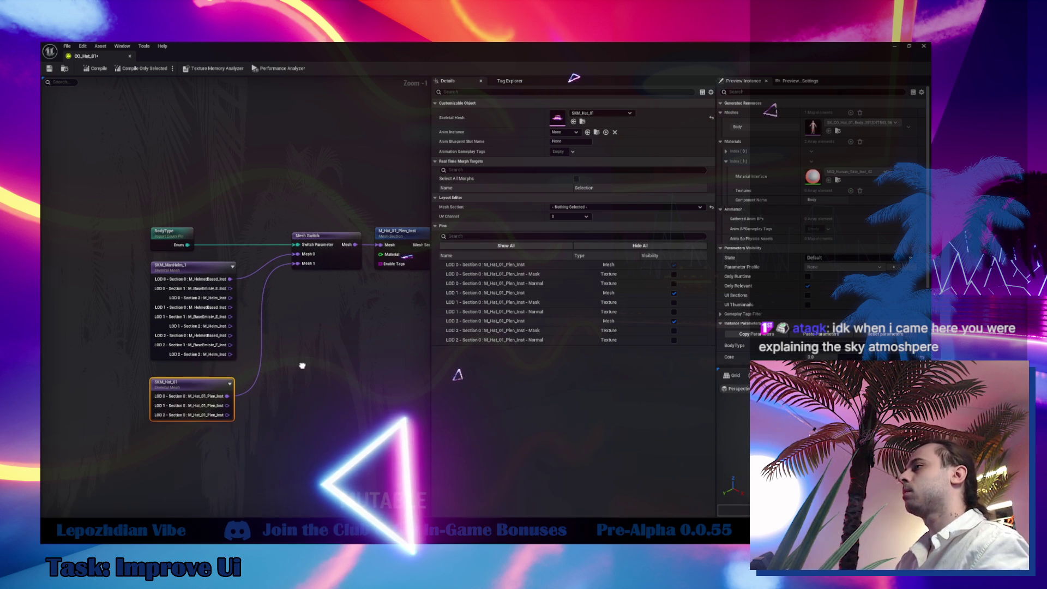
left_click(573, 121)
left_click_drag(303, 377, 233, 396)
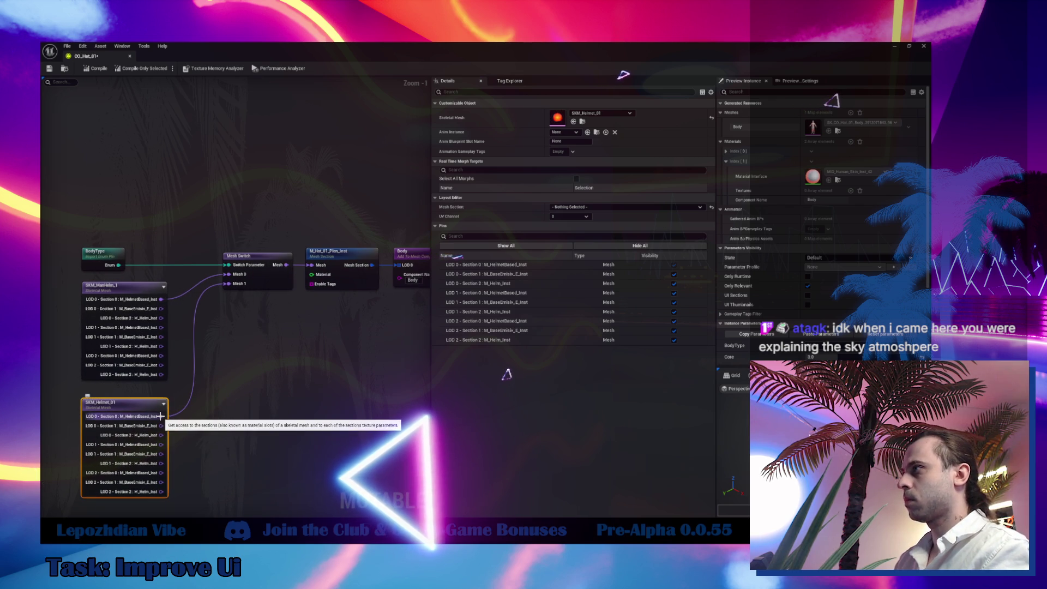
Add a Mesh Section node fed by Mesh Switch via 'mesh sec', then open SKM_ManHelm_1.
left_click(321, 265)
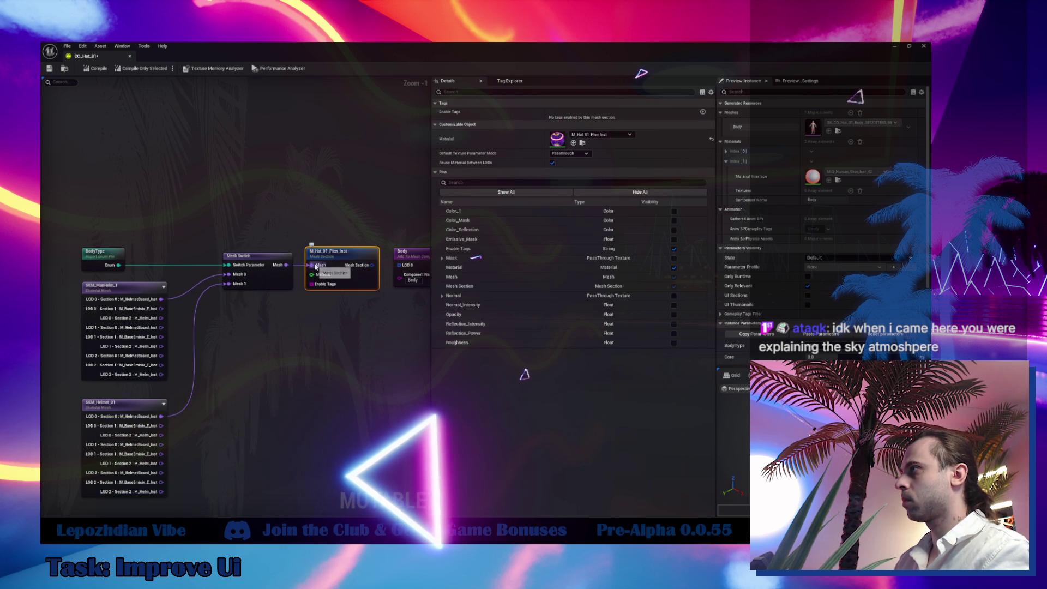
left_click_drag(321, 265, 318, 308)
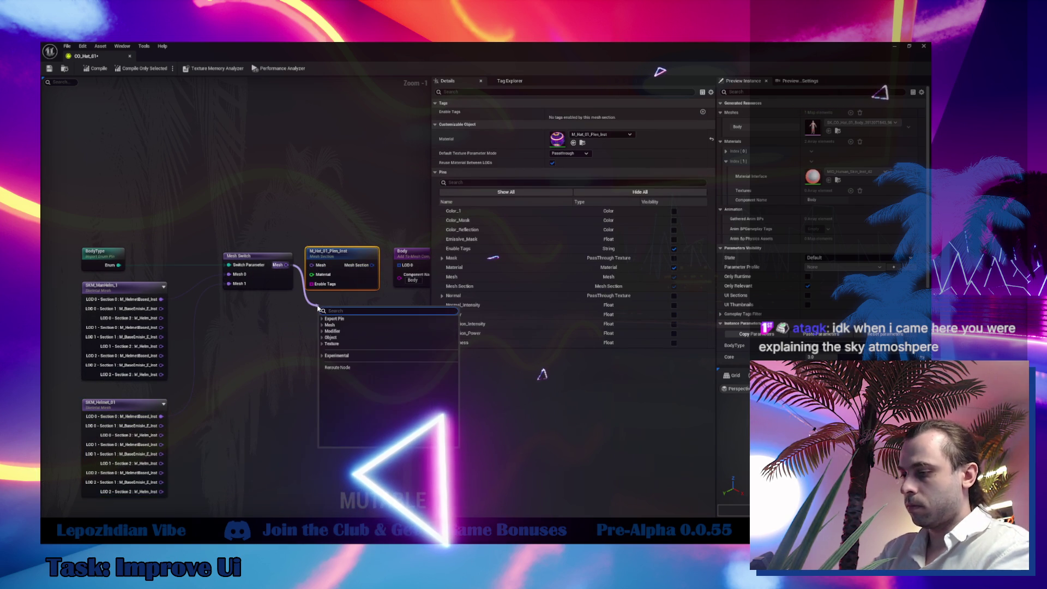
type("mesh")
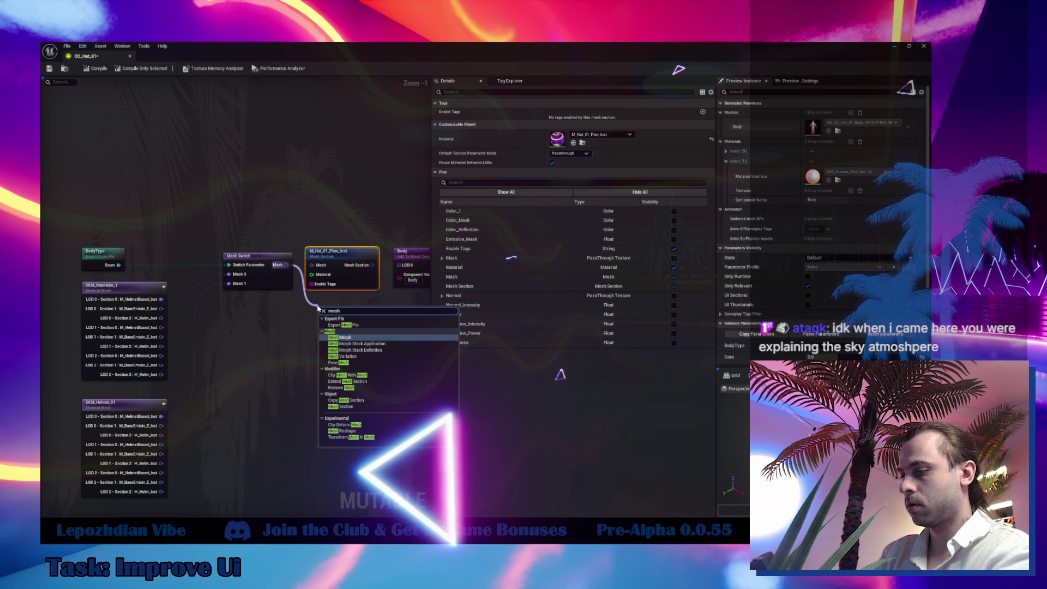
type(" sec")
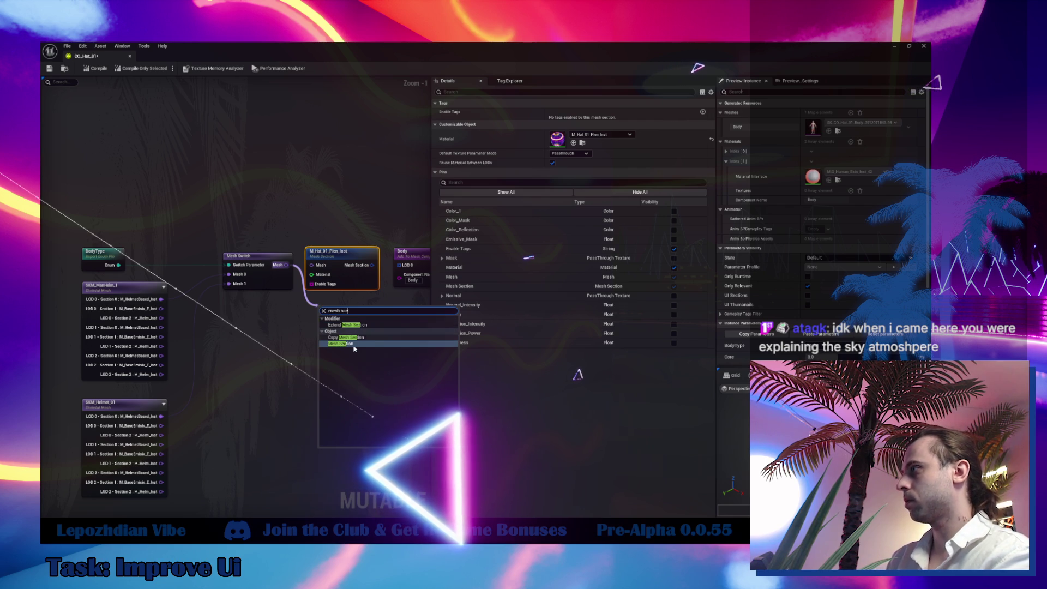
left_click(352, 344)
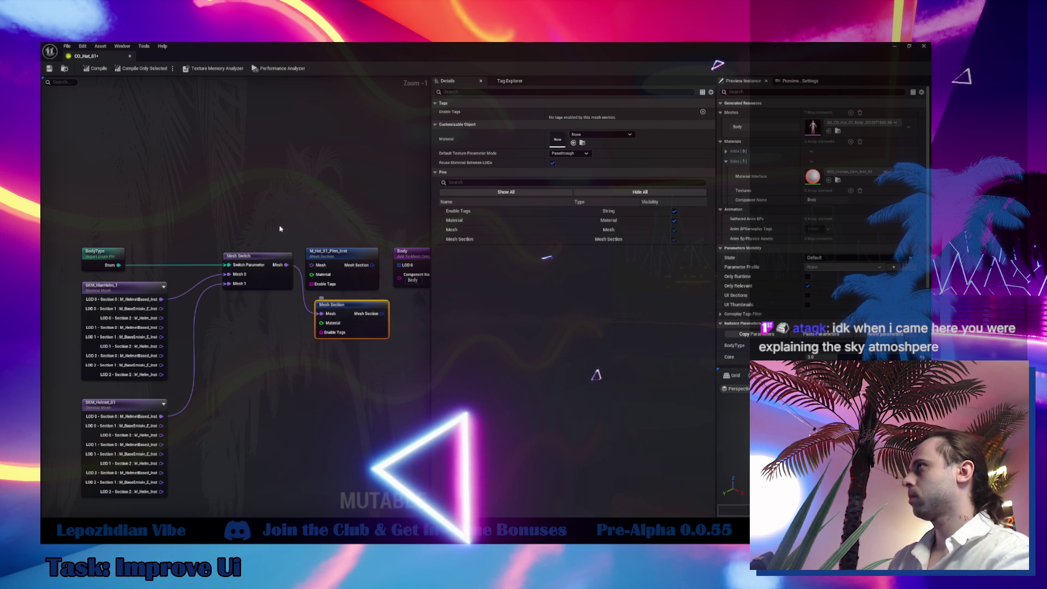
left_click(126, 286)
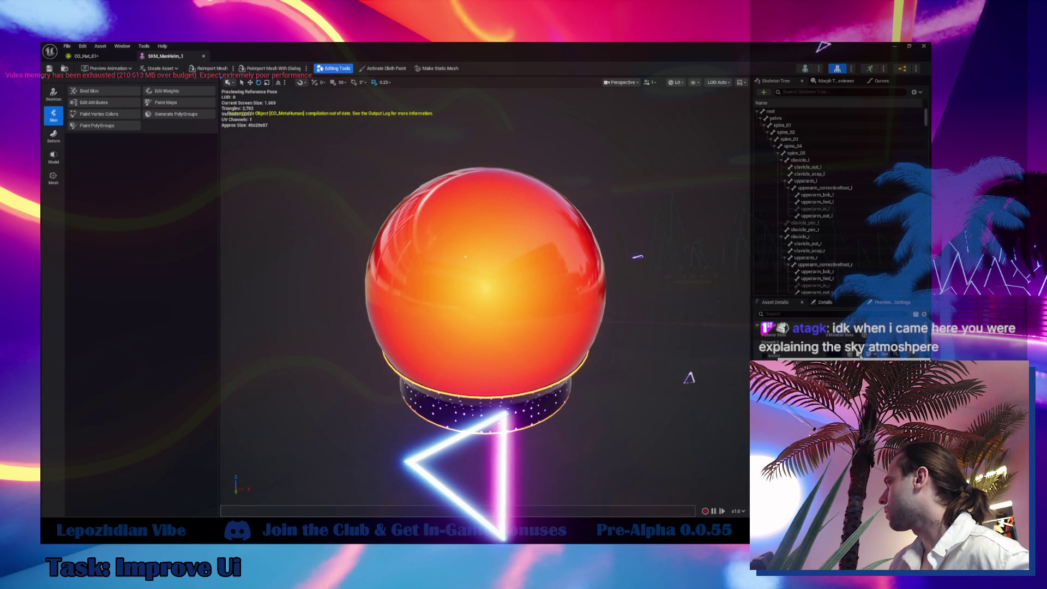
Set the new section's material to M_HelmetBased_Inst, wire it in, and delete M_Hat_01_Plen_Inst.
key("ctrl+space")
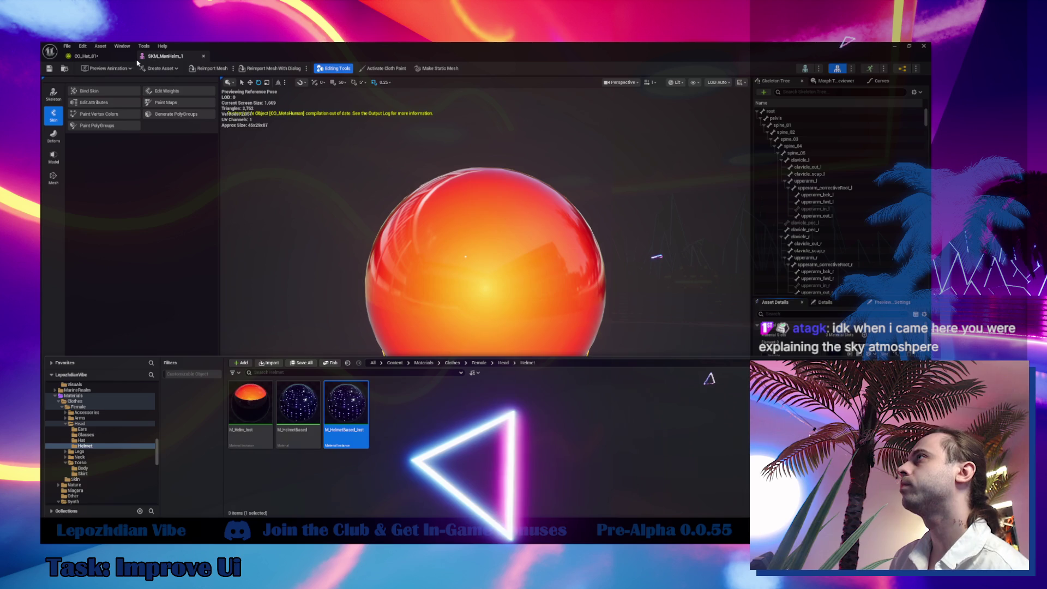
left_click(93, 57)
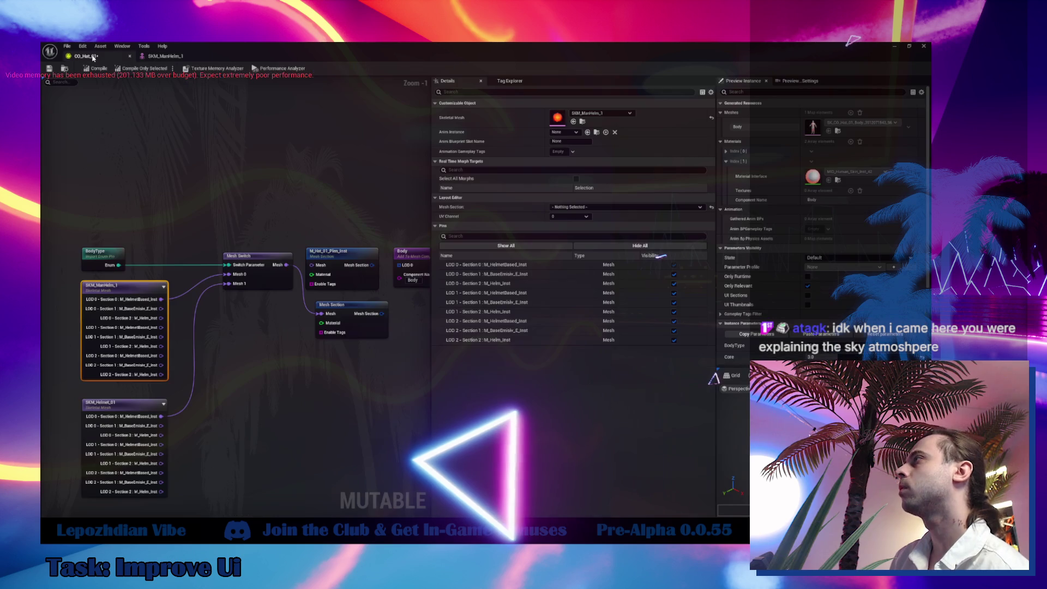
left_click(357, 314)
left_click(573, 143)
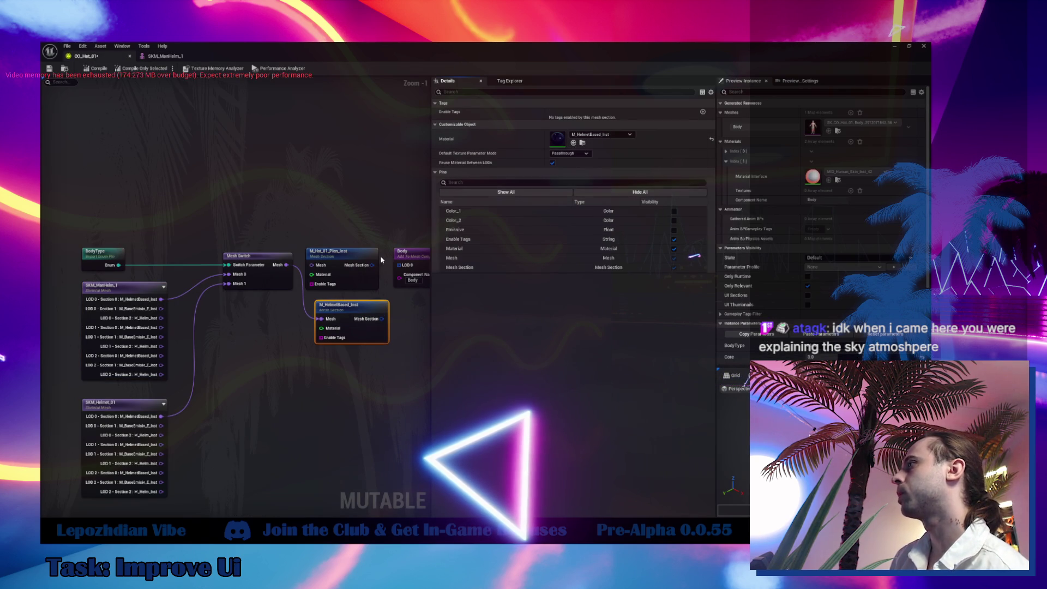
mouse_move(383, 319)
left_mouse_down()
mouse_move(412, 281)
mouse_move(341, 212)
left_mouse_up()
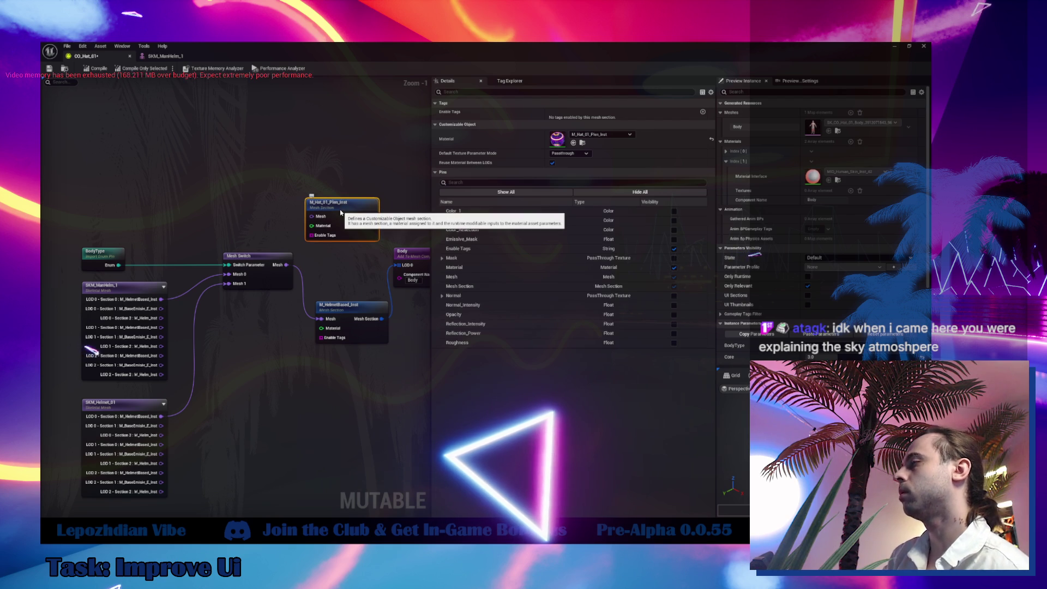
key("Delete")
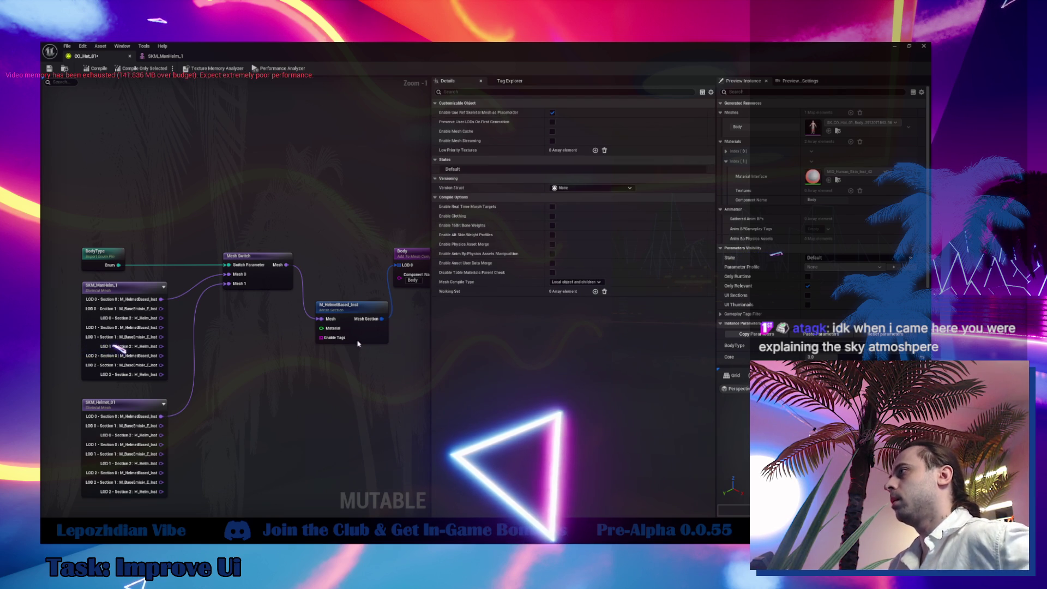
mouse_move(349, 318)
left_mouse_down()
mouse_move(344, 249)
mouse_move(340, 264)
left_mouse_up()
mouse_move(275, 372)
left_mouse_down()
mouse_move(338, 322)
mouse_move(320, 285)
left_mouse_up()
left_click_drag(213, 417, 273, 190)
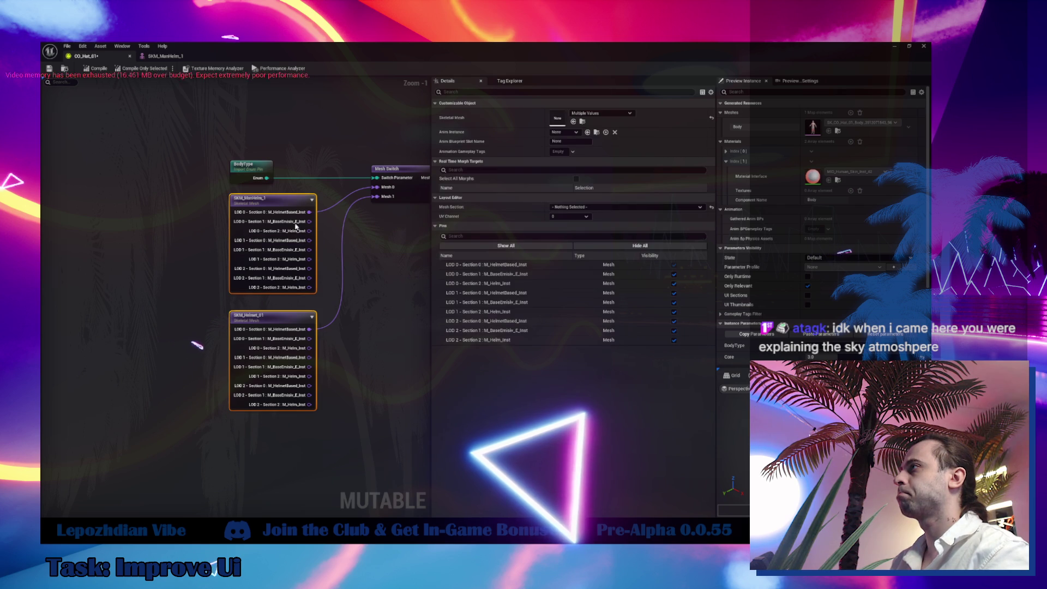
left_click_drag(355, 327, 285, 358)
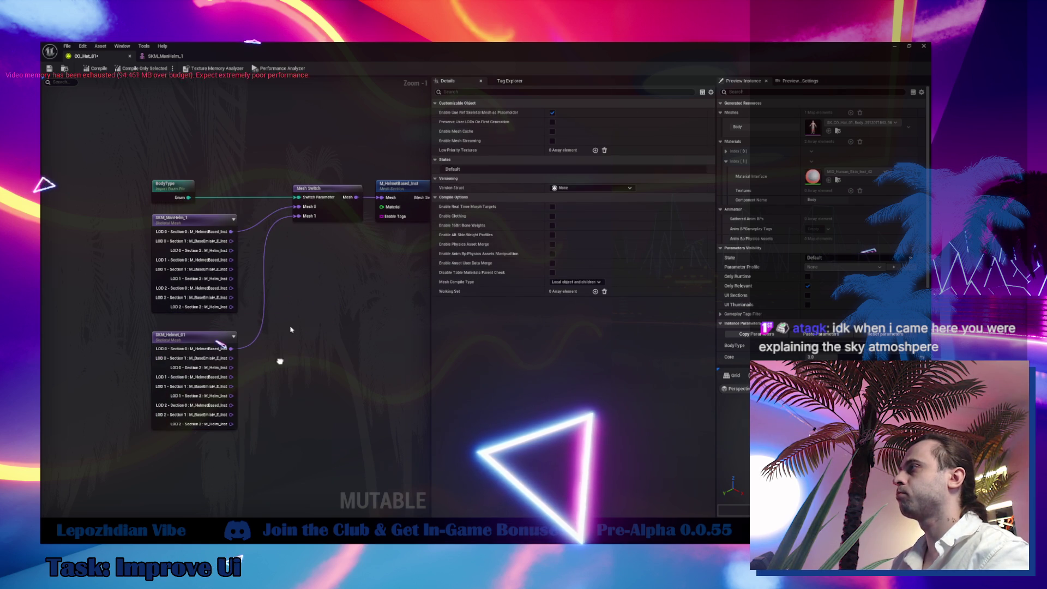
Duplicate Mesh Switch, wire BodyType and section 1 meshes, and feed the M_BaseEmisiv_E_Inst section.
left_click(330, 210)
key("ctrl+v")
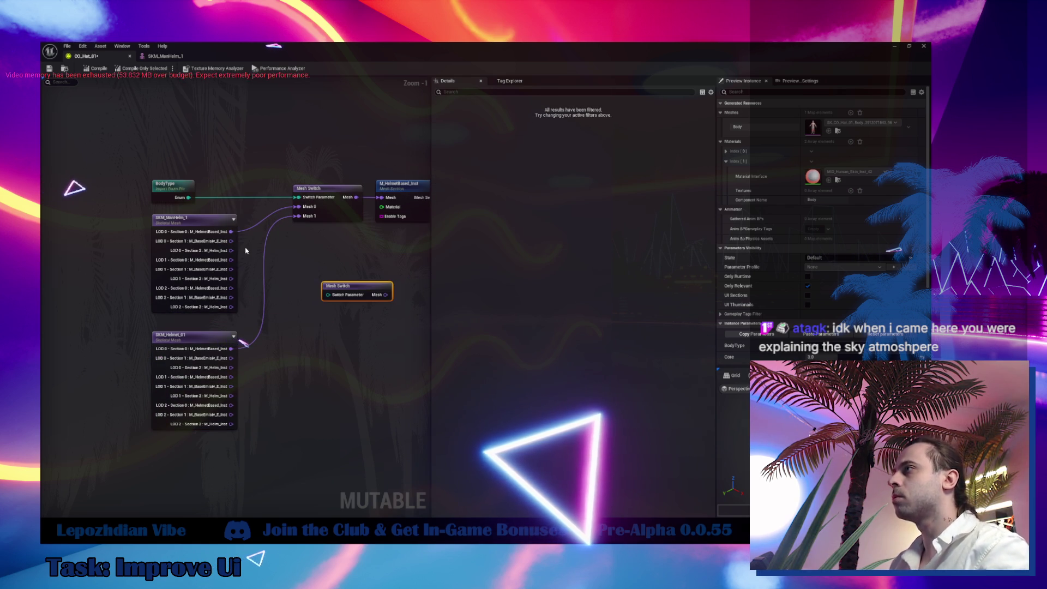
mouse_move(224, 243)
left_mouse_down()
mouse_move(273, 257)
mouse_move(327, 295)
left_mouse_up()
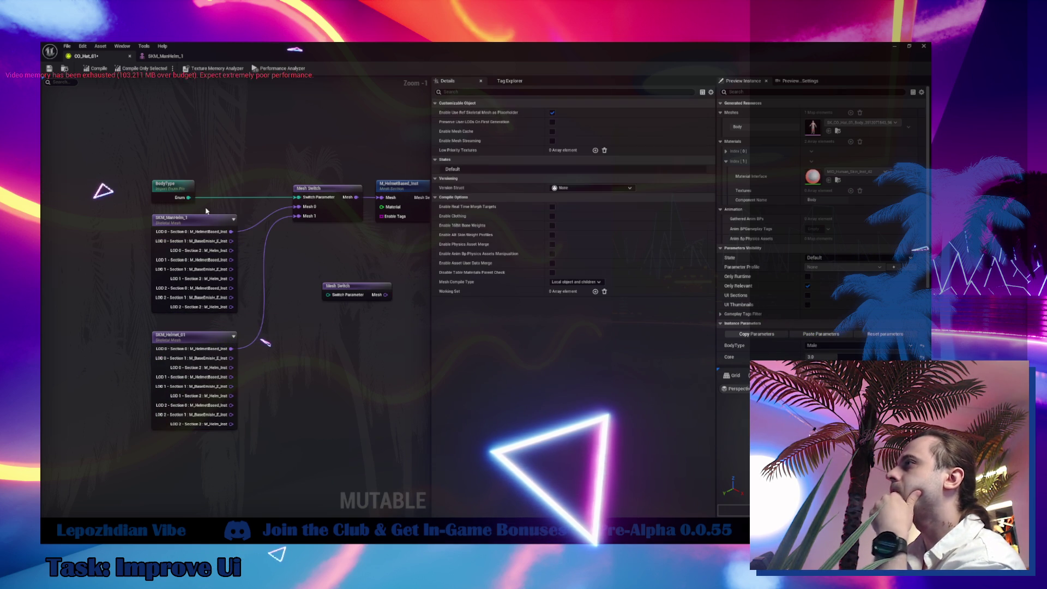
mouse_move(205, 211)
left_mouse_down()
mouse_move(338, 293)
mouse_move(231, 240)
left_mouse_up()
mouse_move(231, 358)
left_mouse_down()
mouse_move(327, 319)
mouse_move(329, 252)
left_mouse_up()
left_click(320, 197)
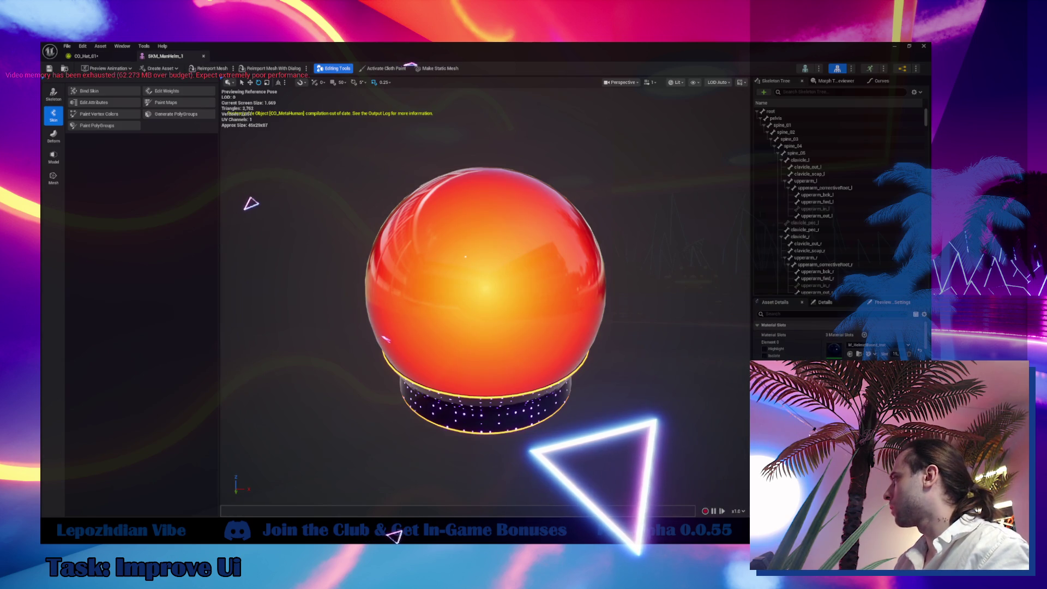
key("ctrl+space")
left_click(107, 54)
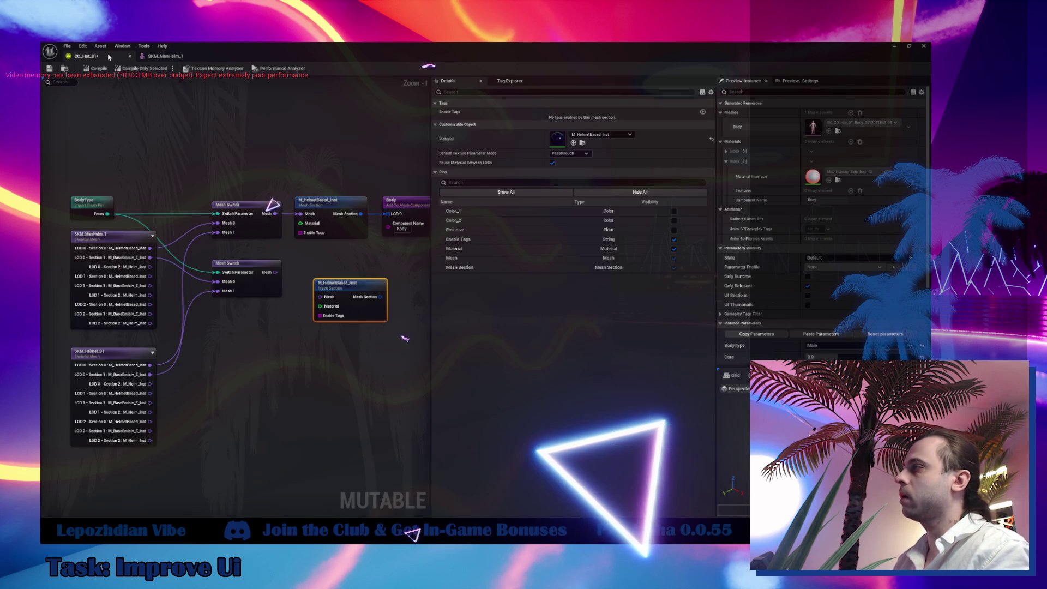
left_click(711, 139)
key("ctrl+z")
mouse_move(275, 272)
left_mouse_down()
mouse_move(324, 298)
mouse_move(329, 268)
mouse_move(387, 213)
left_mouse_up()
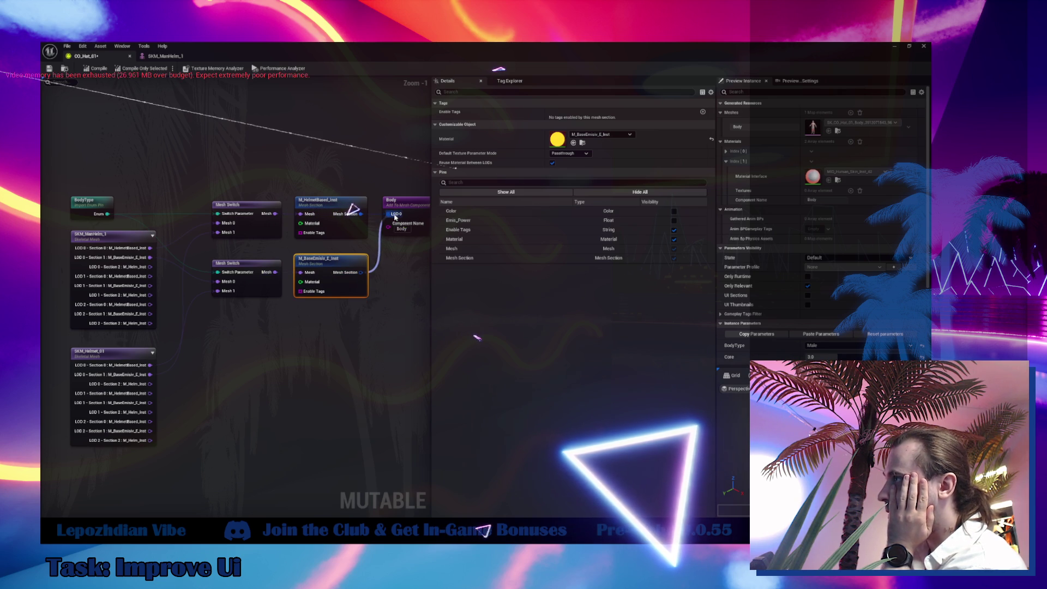
left_click_drag(271, 350, 303, 349)
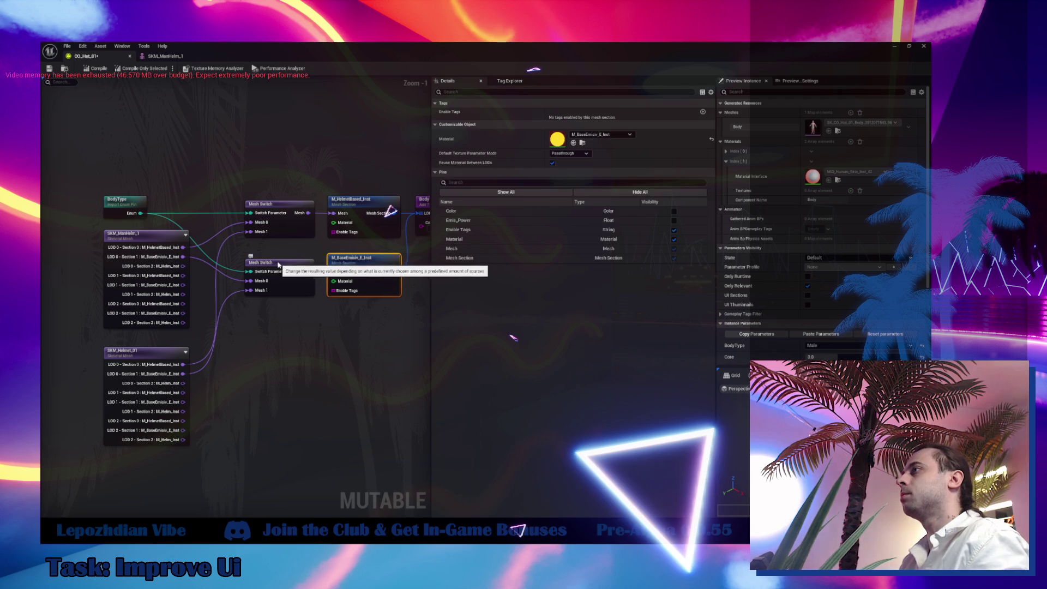
Add a third BodyType Mesh Switch for section 2 and a duplicated section node.
left_click(297, 289)
key("ctrl+v")
mouse_move(140, 212)
left_mouse_down()
mouse_move(294, 220)
mouse_move(258, 334)
left_mouse_up()
left_click_drag(183, 266, 260, 344)
mouse_move(184, 383)
left_mouse_down()
mouse_move(261, 359)
mouse_move(265, 337)
mouse_move(369, 324)
left_mouse_up()
left_click(370, 279)
key("ctrl+d")
left_click_drag(387, 322, 367, 320)
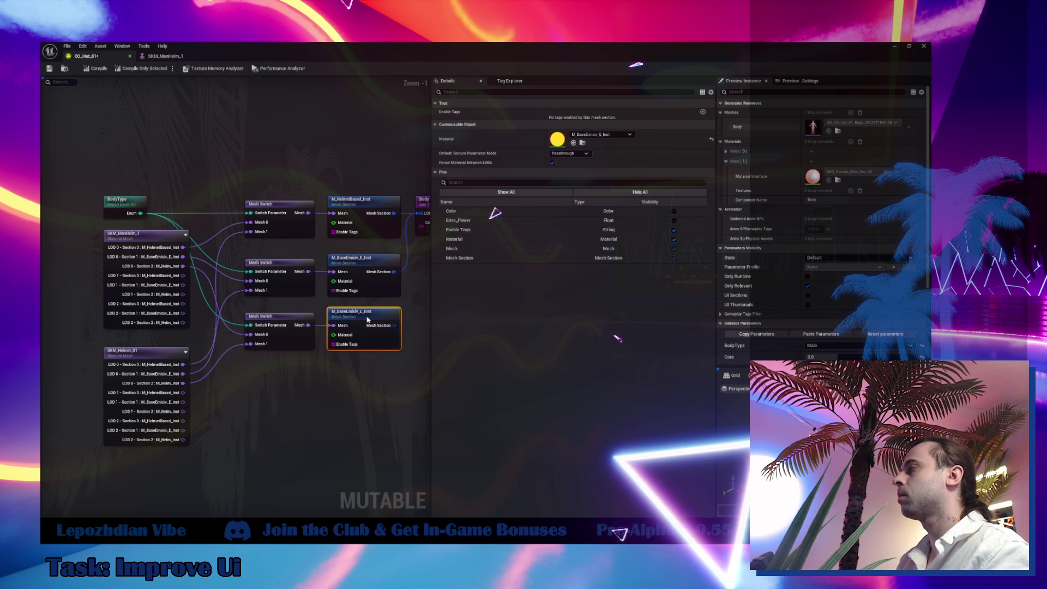
Give the third section the M_Helm_Inst material and connect it to Body LOD 0.
left_click(711, 140)
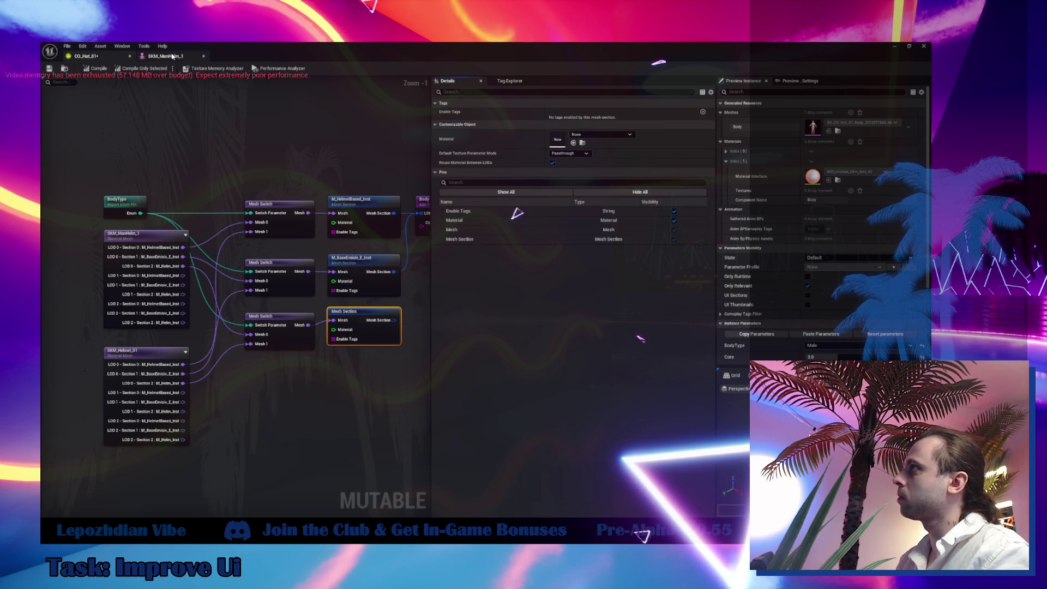
left_click(172, 57)
key("ctrl+space")
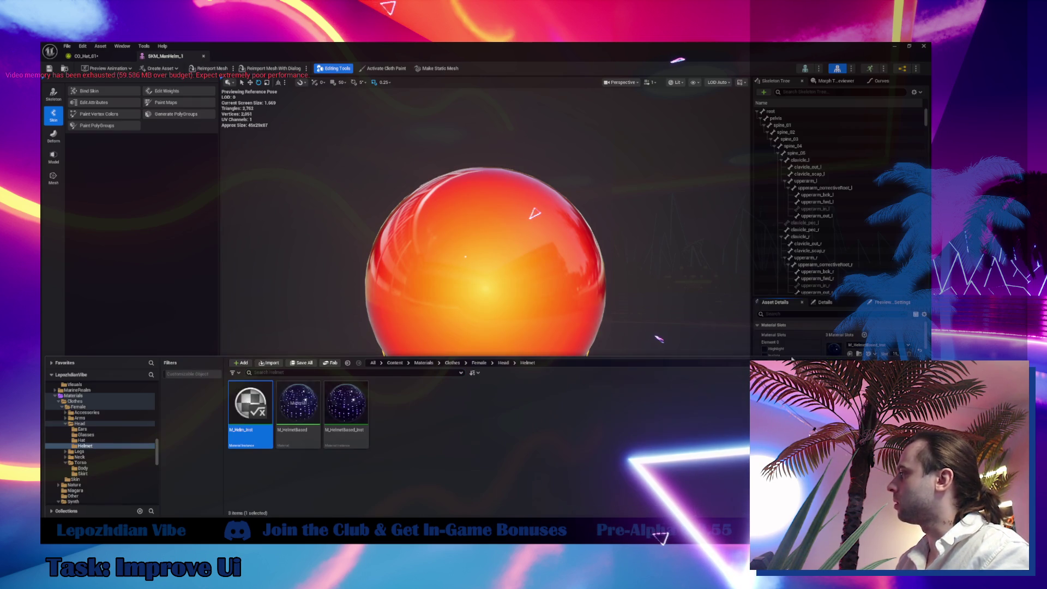
left_click(86, 57)
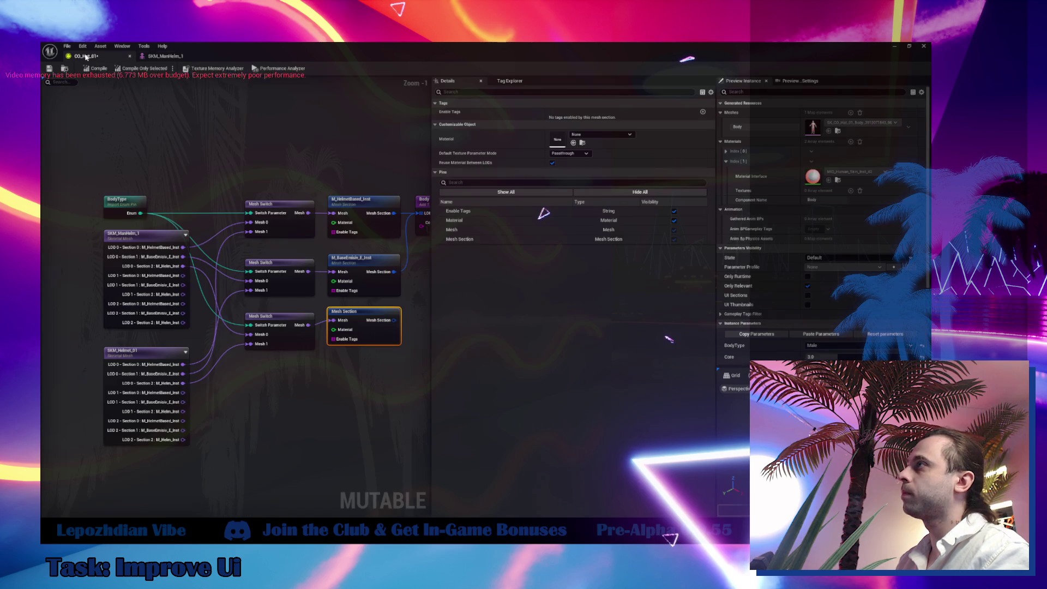
left_click(573, 142)
mouse_move(388, 300)
left_mouse_down()
mouse_move(327, 304)
mouse_move(382, 327)
mouse_move(352, 225)
left_mouse_up()
left_click_drag(395, 294, 221, 321)
left_click(278, 223)
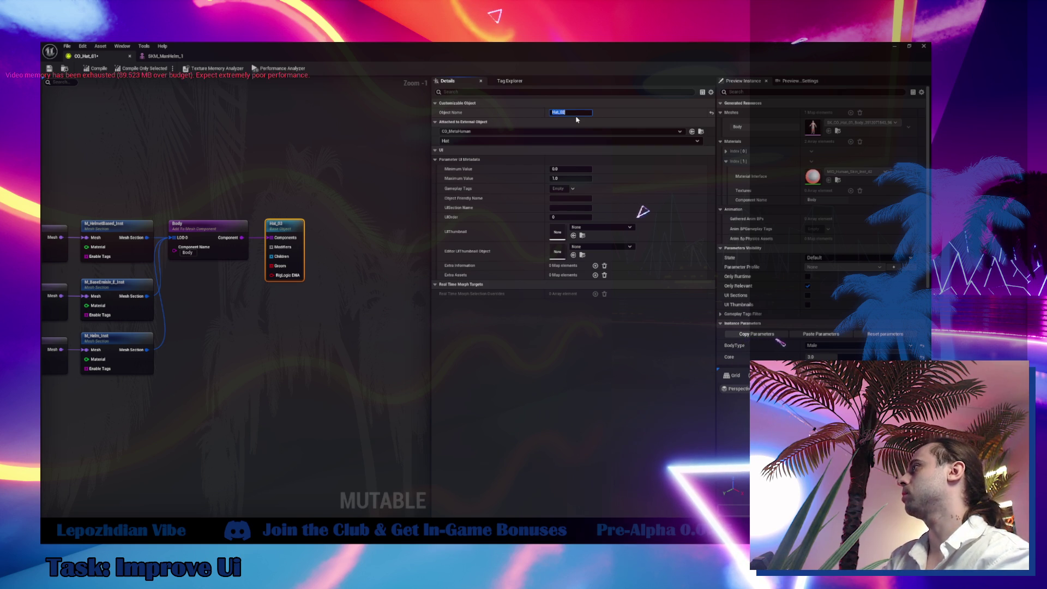
Name the root object Hat_02, try and undo a 'Head' UI section name, then compile.
key("Return")
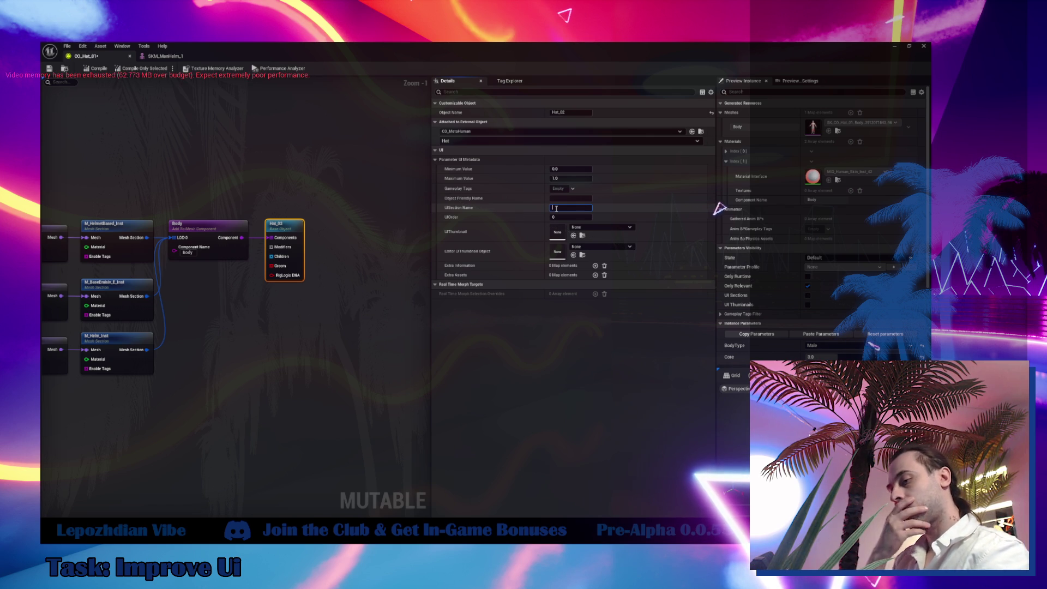
type("Hat")
key("Return")
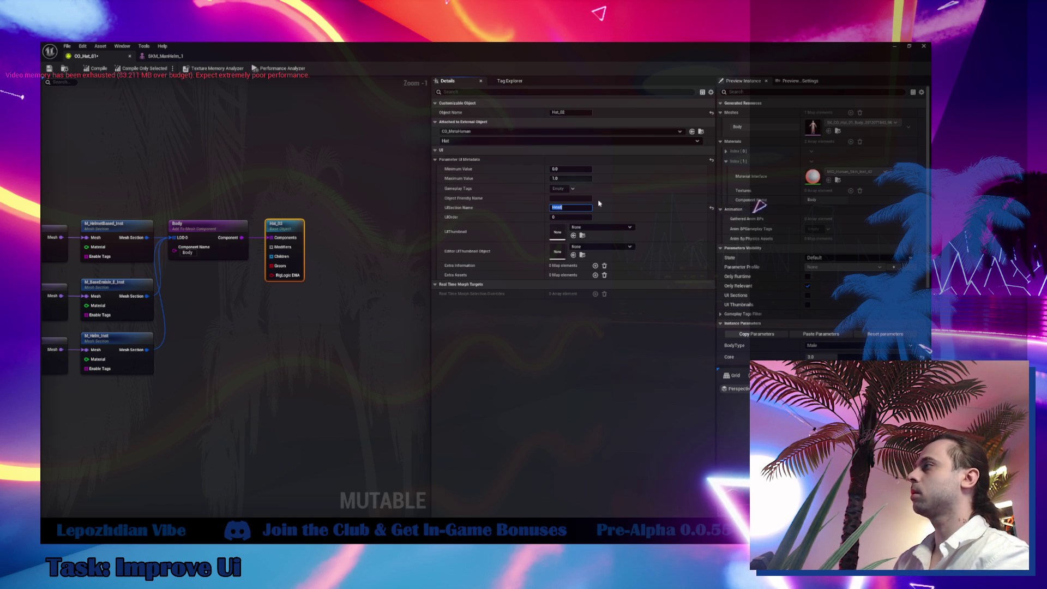
key("ctrl+z")
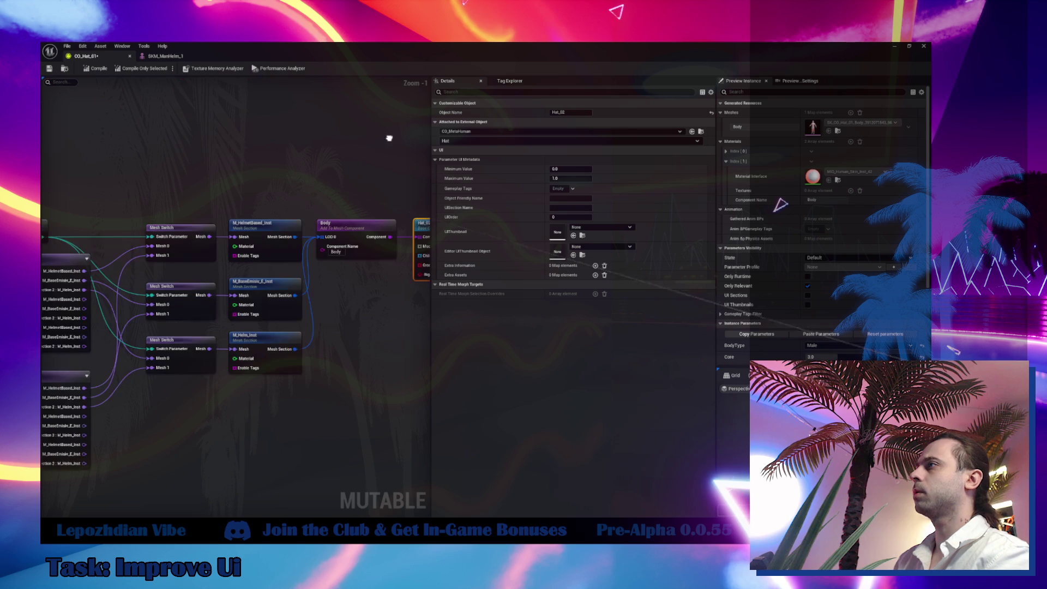
left_click(95, 70)
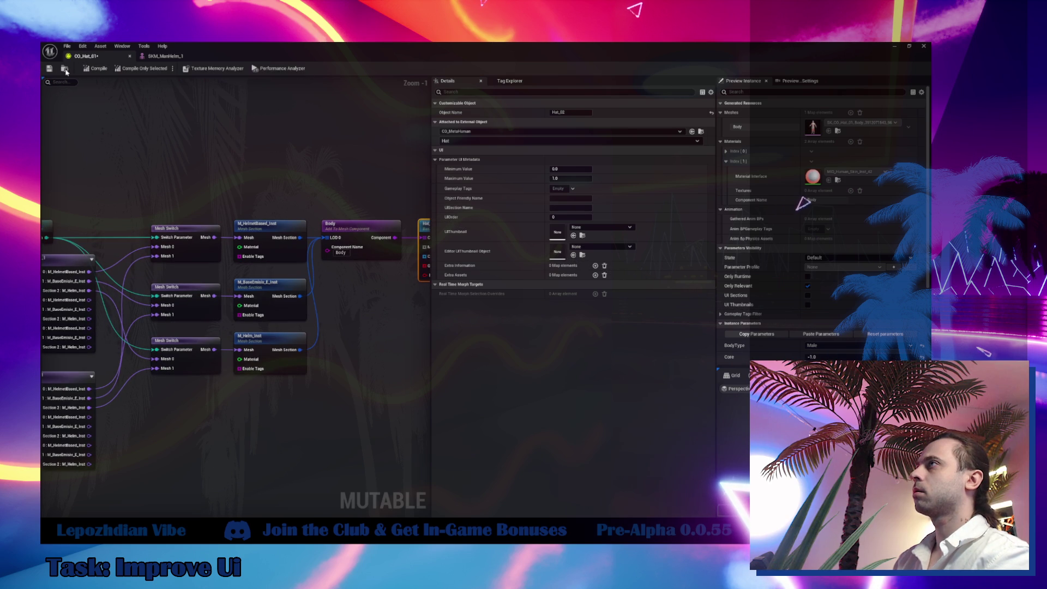
Browse to SKM_ManHelm_1 and CO_Hat_01 in the Content Browser and begin renaming CO_Hat_01.
left_click(202, 59)
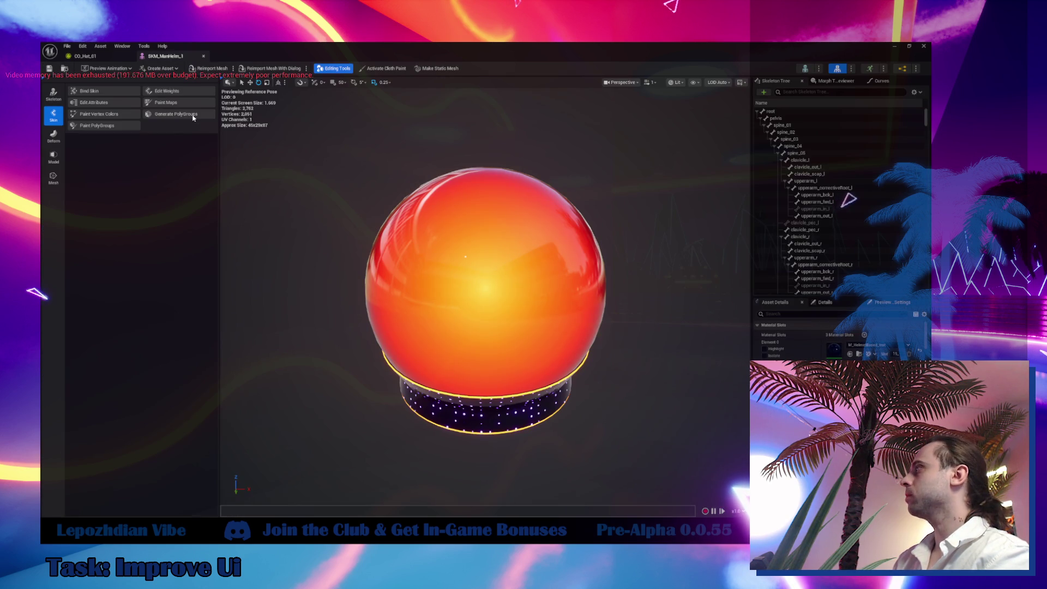
left_click(65, 68)
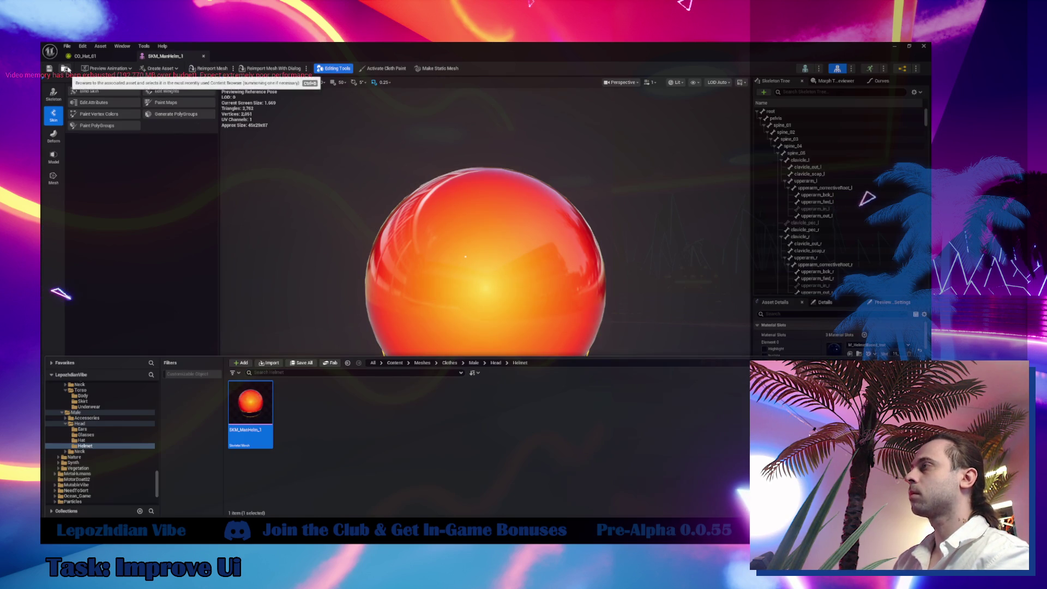
left_click(254, 431)
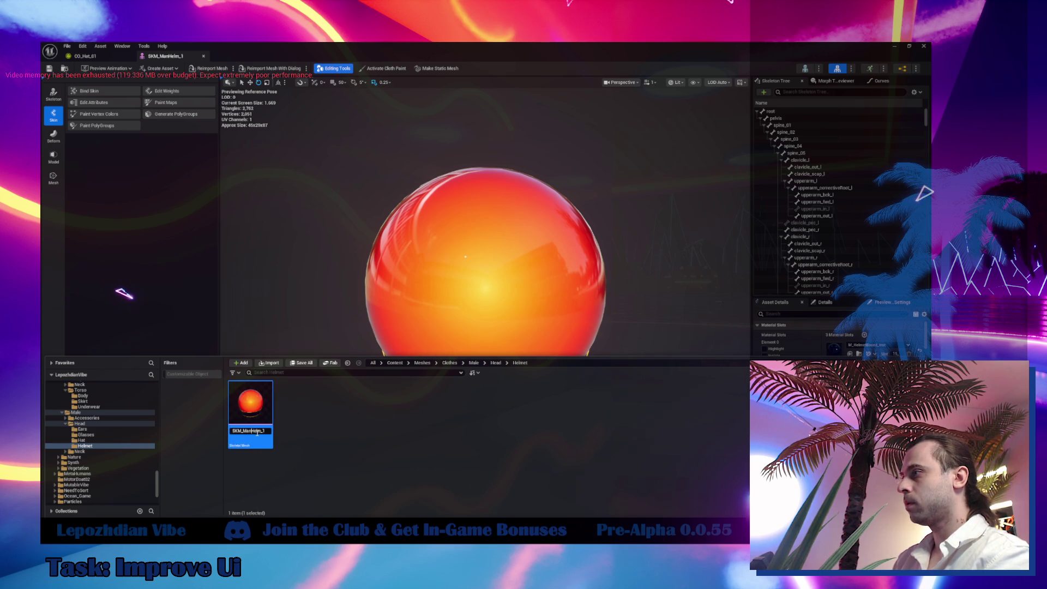
left_click(87, 58)
left_click(64, 69)
left_click(247, 430)
left_click(247, 431)
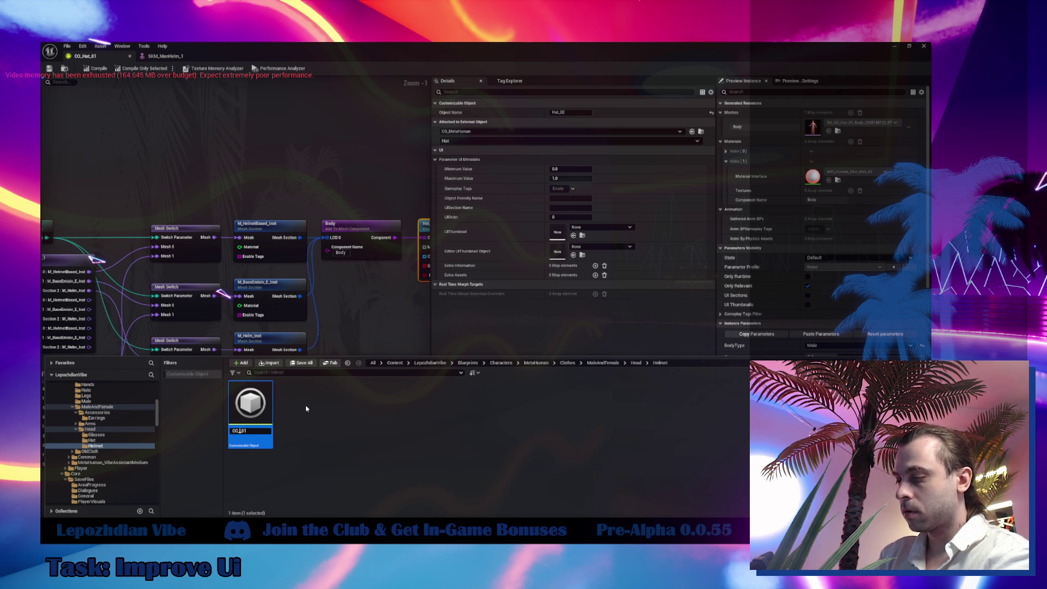
Commit the CO_Helm_01 name, locate the asset in Content, and widen the node graph.
key("Return")
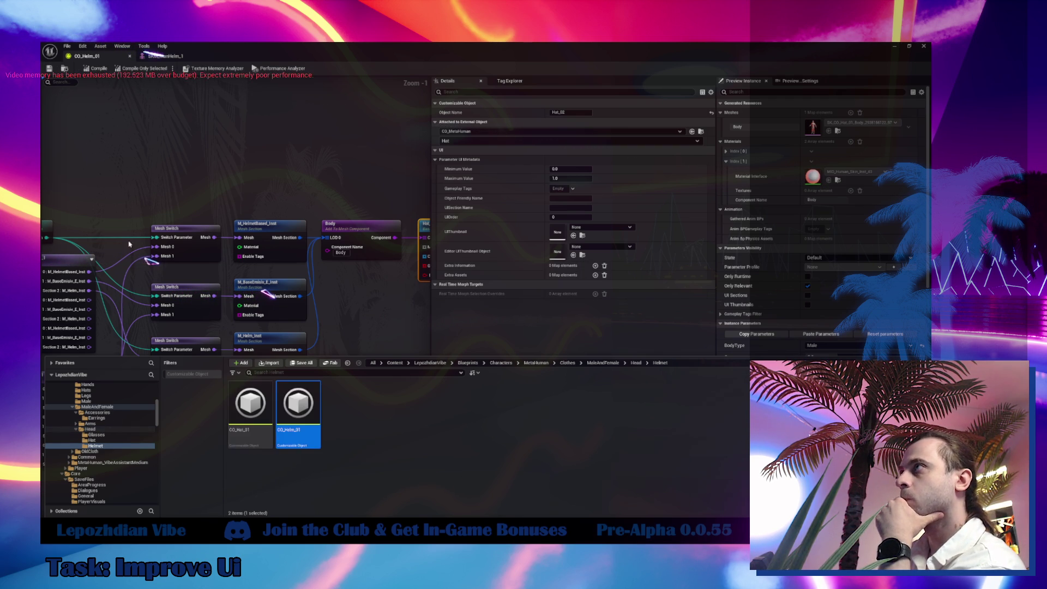
scroll(116, 472, "up", 5)
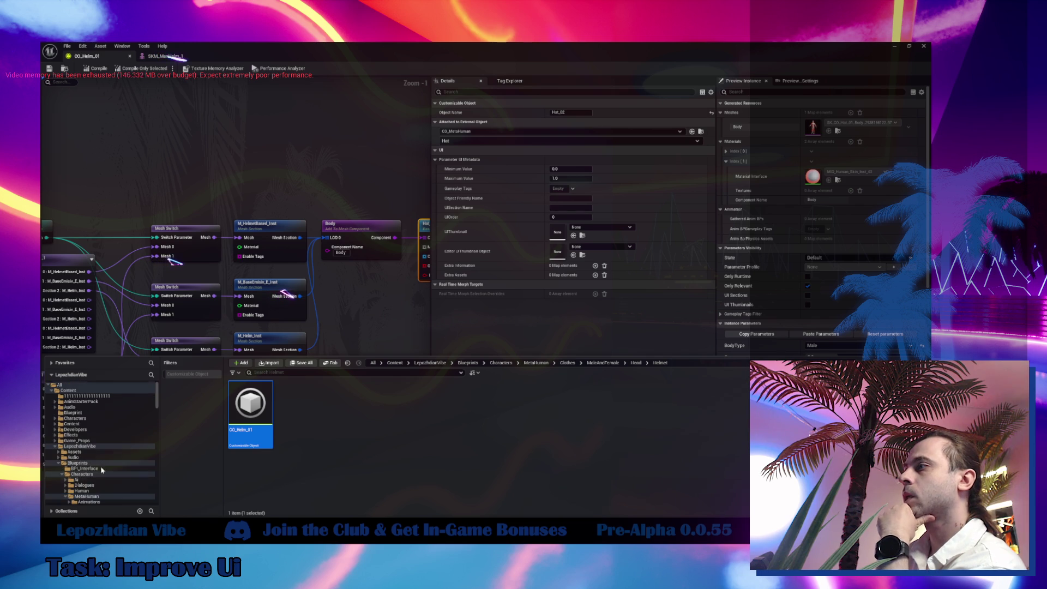
left_click(68, 390)
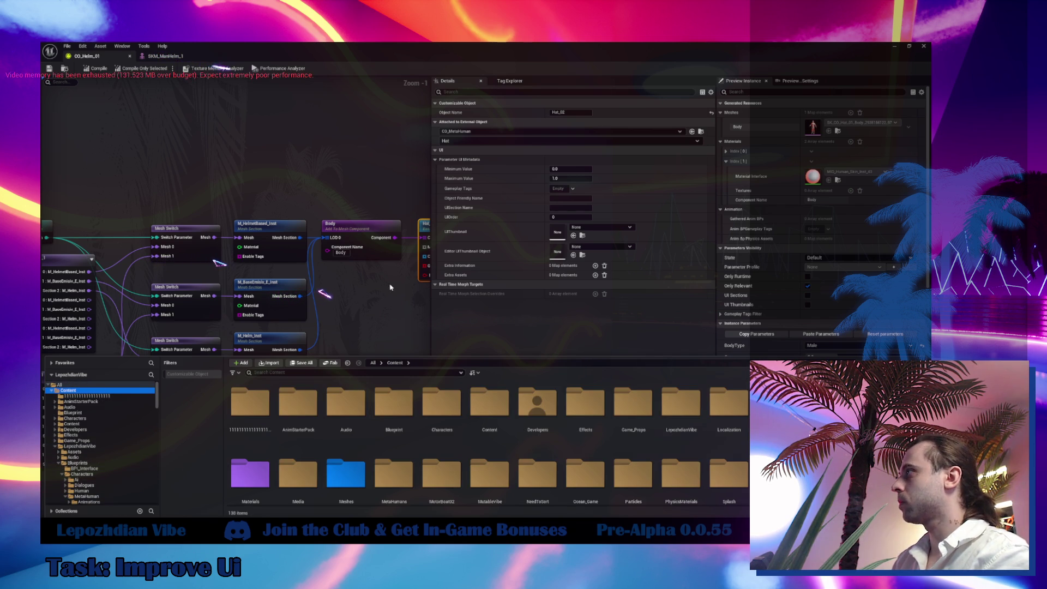
left_click(374, 375)
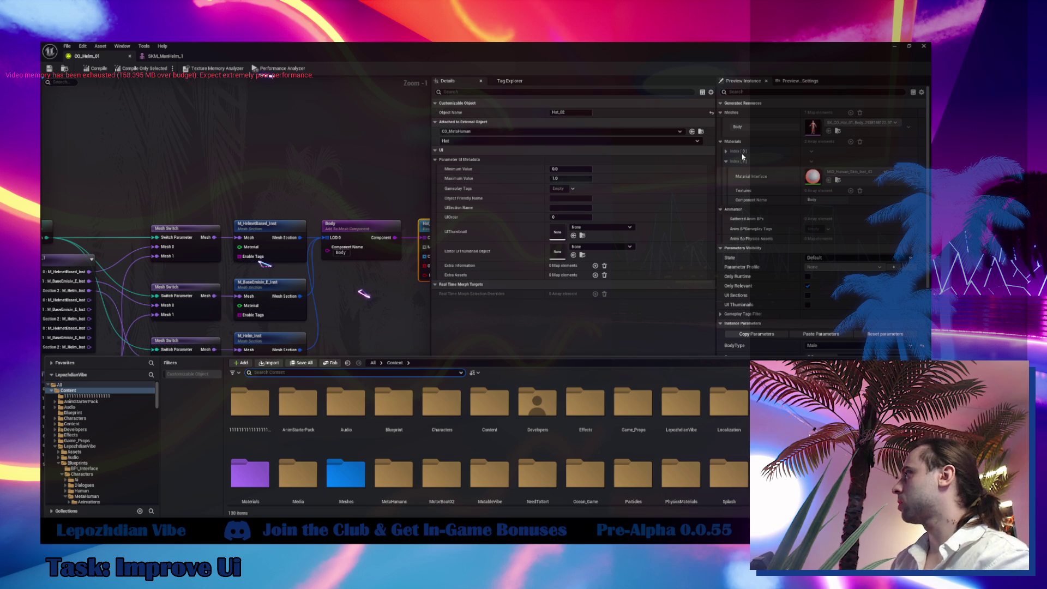
left_click(700, 131)
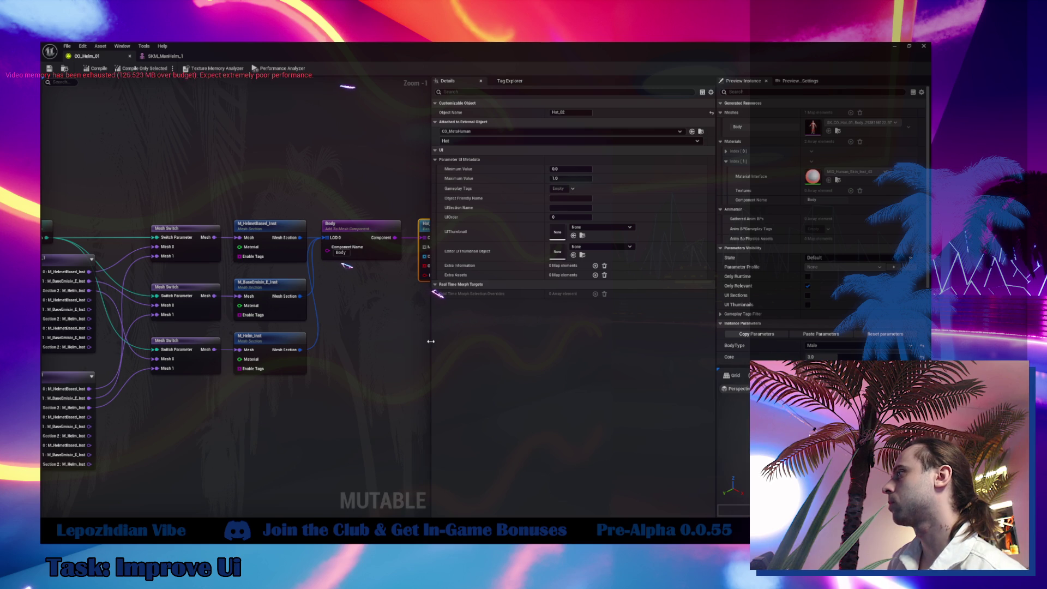
left_click_drag(430, 340, 545, 341)
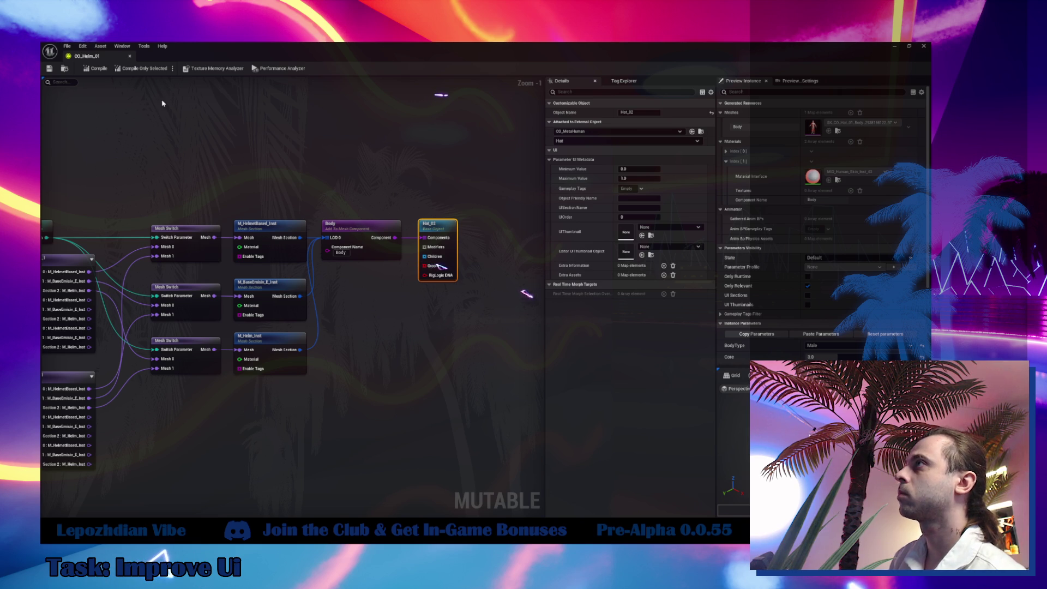
Move the CO_Helm_01 tab after the other editors and recompile CO_MetaHuman.
left_click_drag(101, 59, 312, 61)
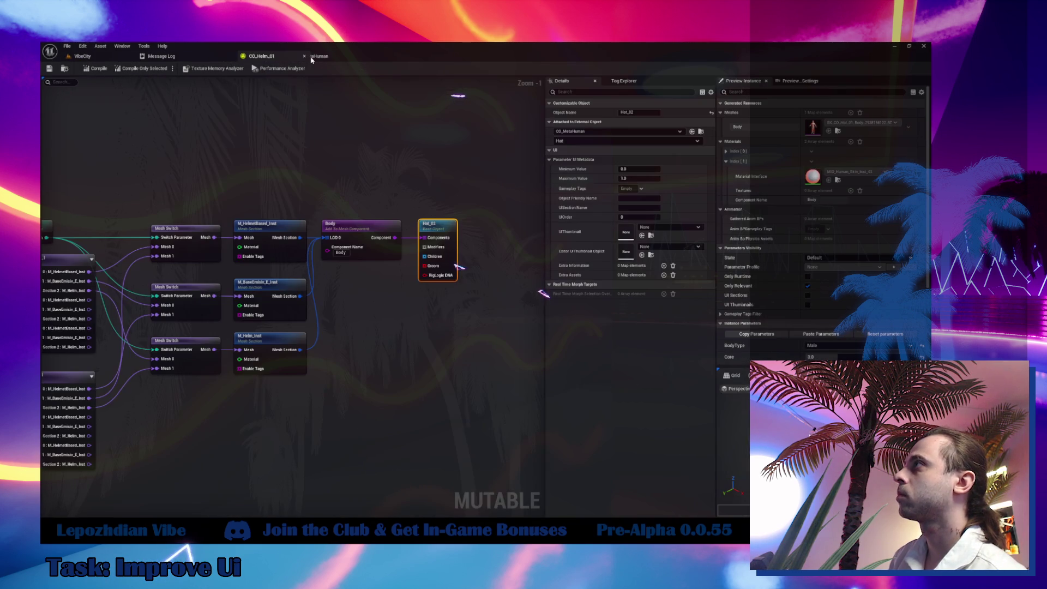
left_click(64, 68)
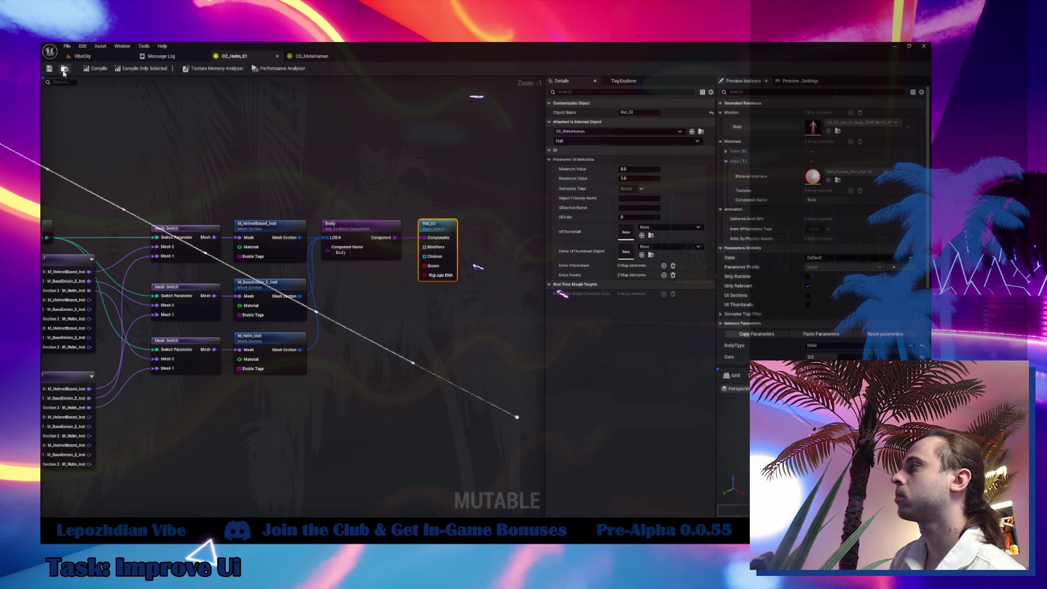
left_click(303, 56)
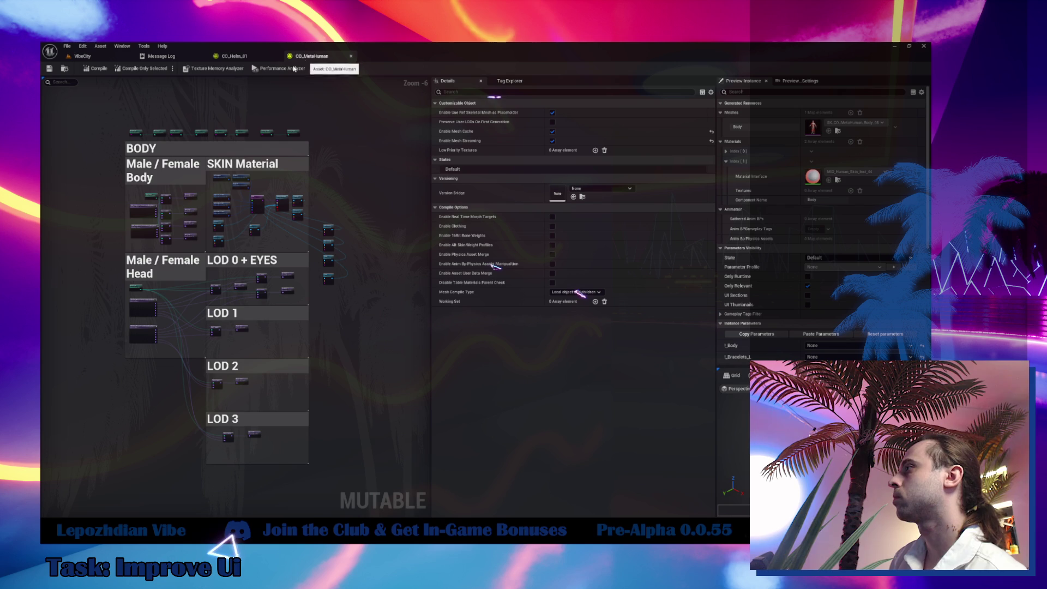
left_click(97, 69)
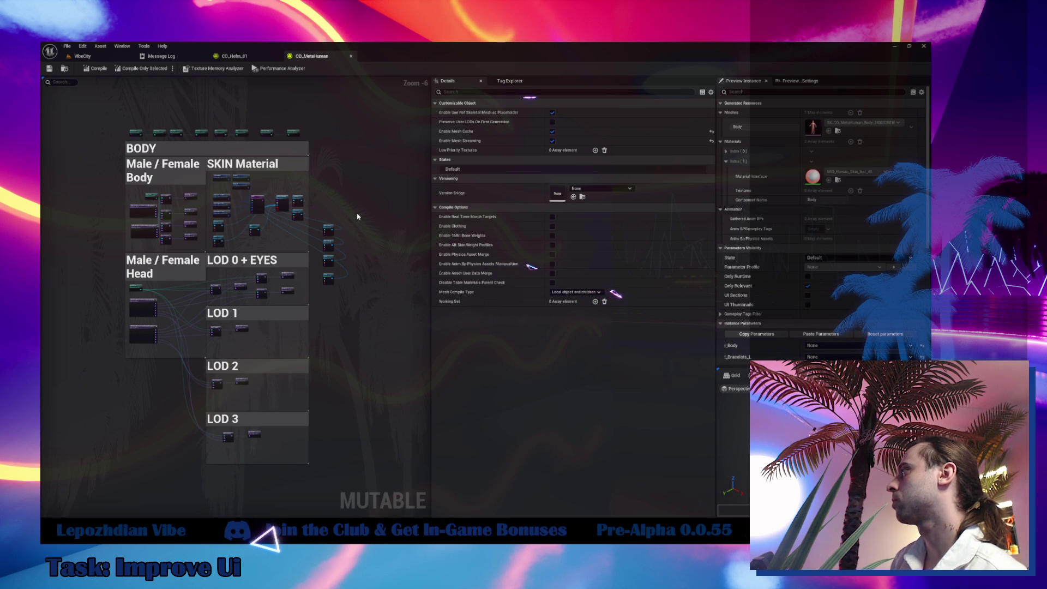
Select the Hat object group in the CO_MetaHuman graph and browse to its asset folder.
scroll(315, 227, "up", 4)
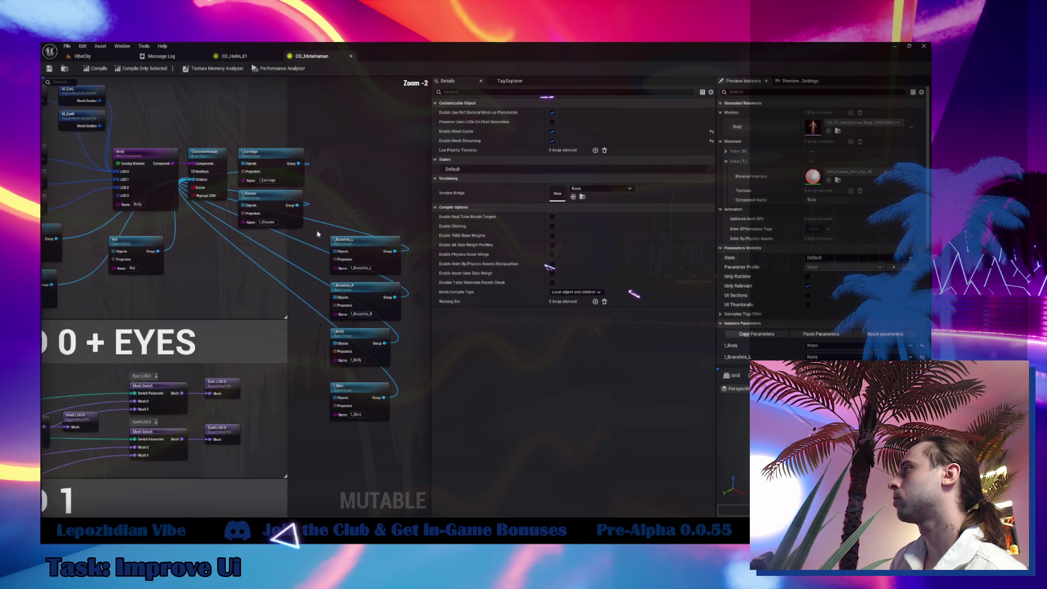
scroll(314, 227, "up", 2)
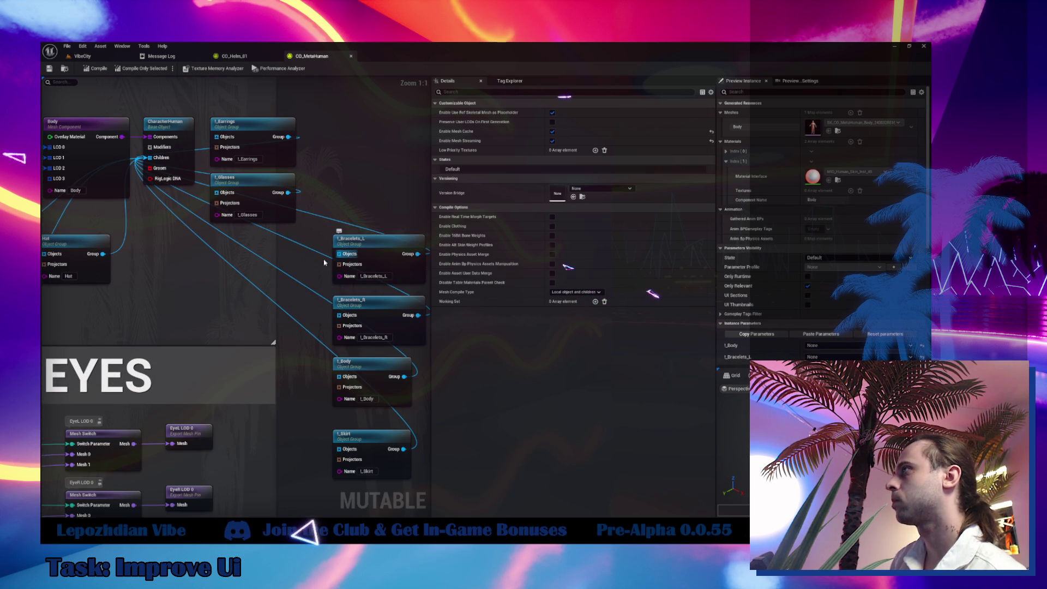
left_click_drag(229, 271, 341, 300)
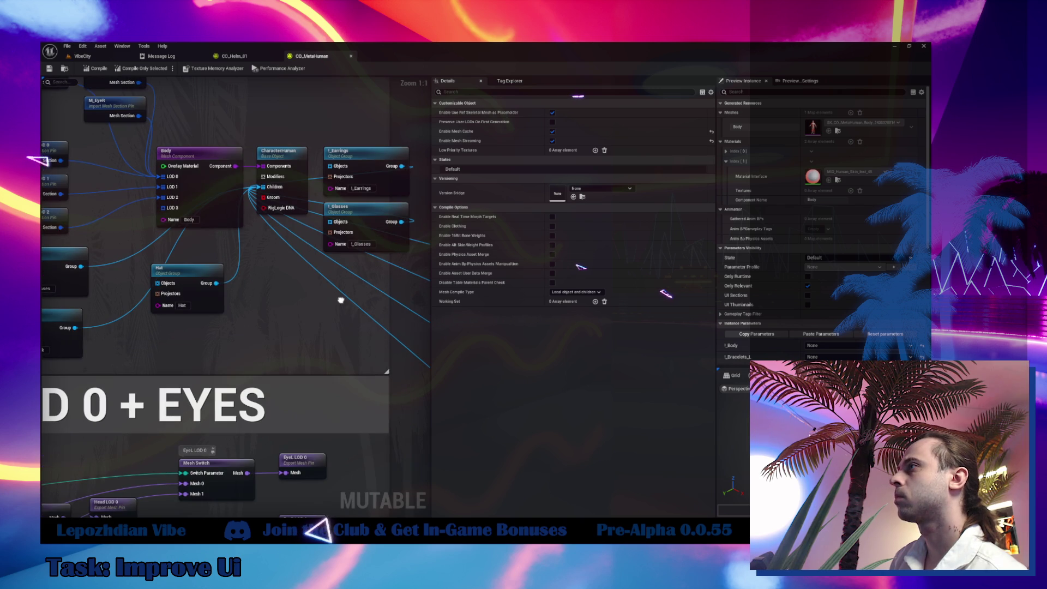
left_click(190, 280)
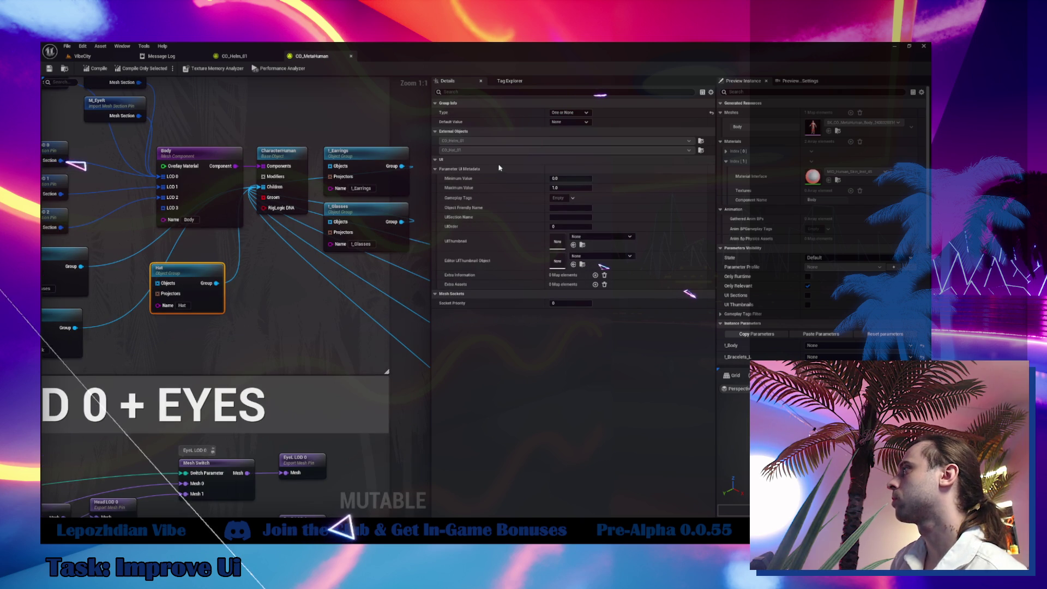
left_click(64, 70)
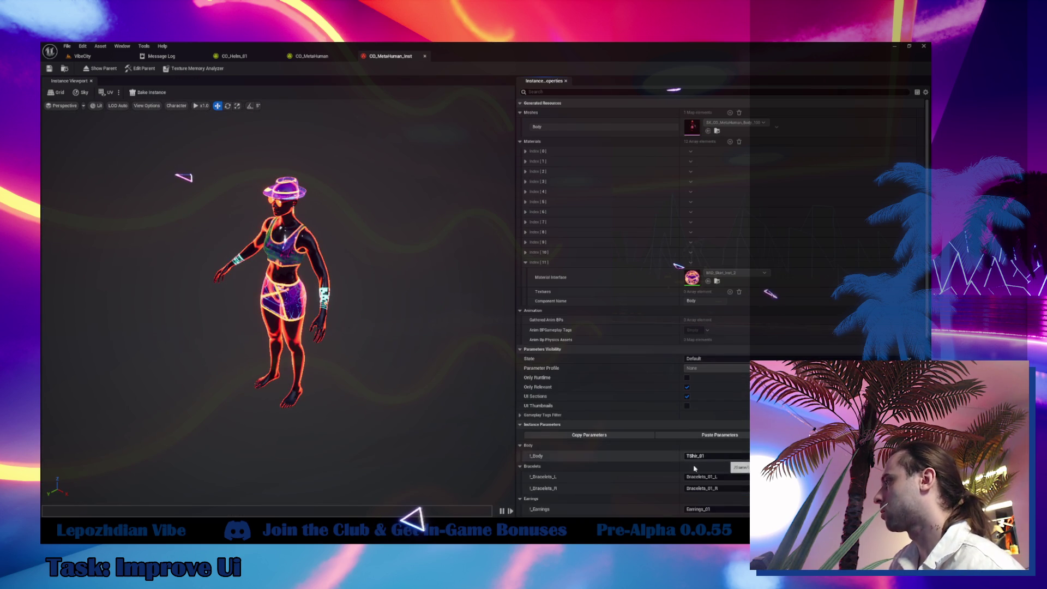
Under Miscellaneous in CO_MetaHuman_Inst, set the Hat parameter to Hat_02.
scroll(648, 471, "down", 3)
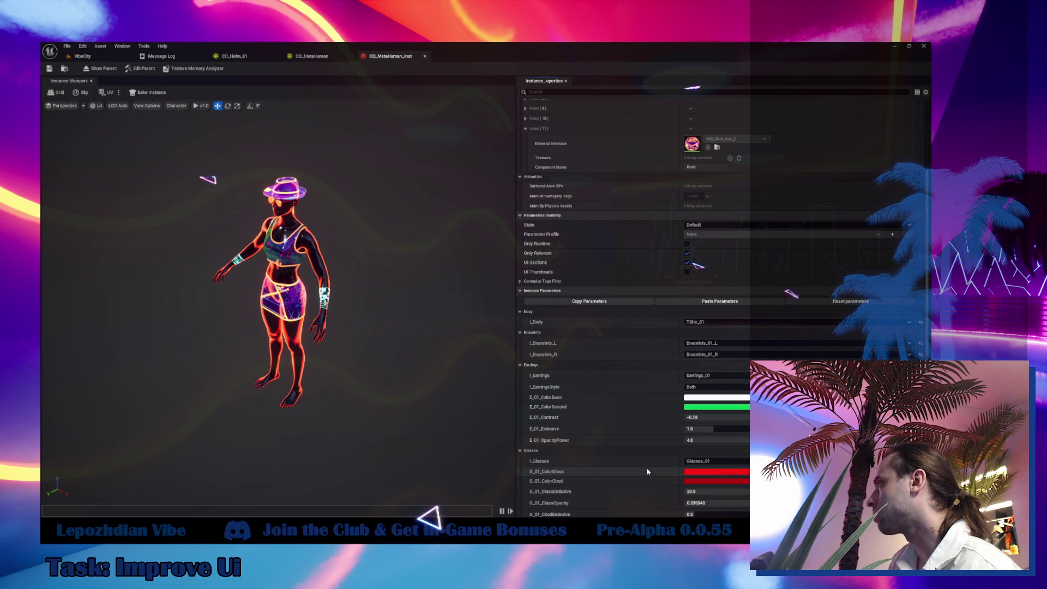
scroll(649, 431, "down", 5)
scroll(648, 431, "down", 5)
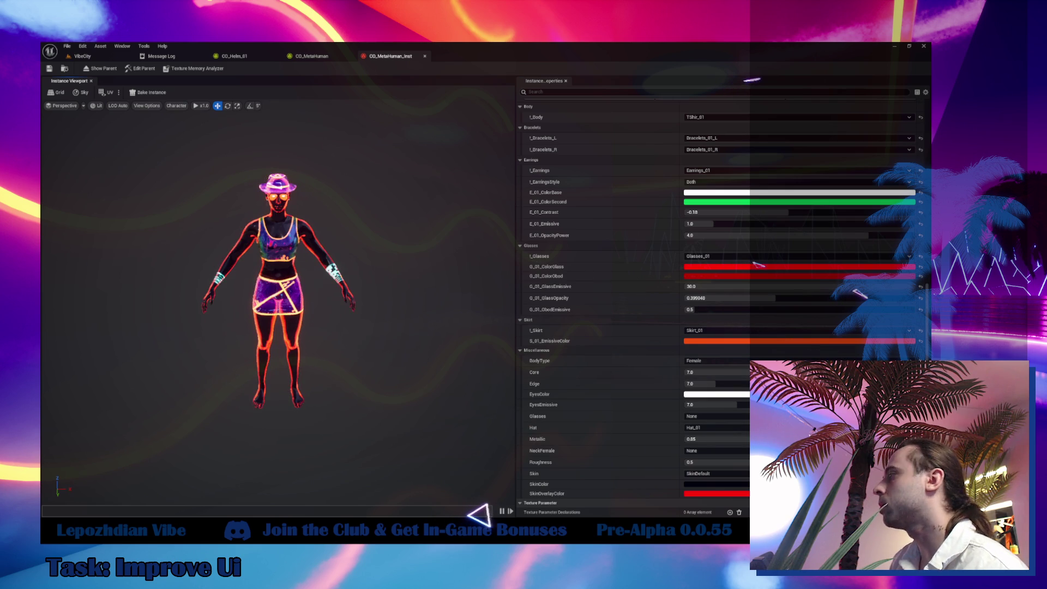
left_click(703, 431)
left_click(700, 462)
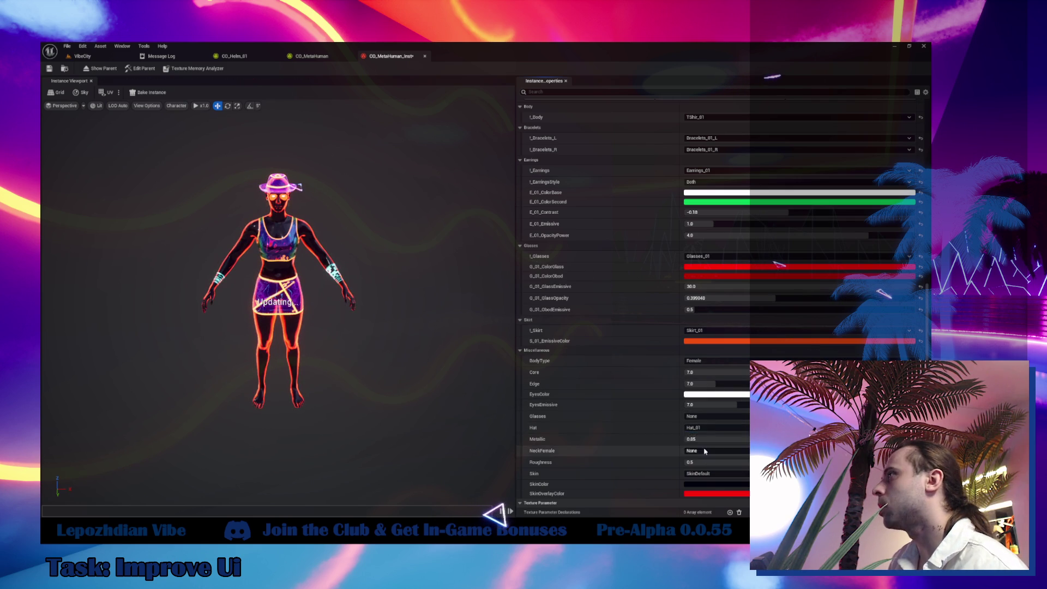
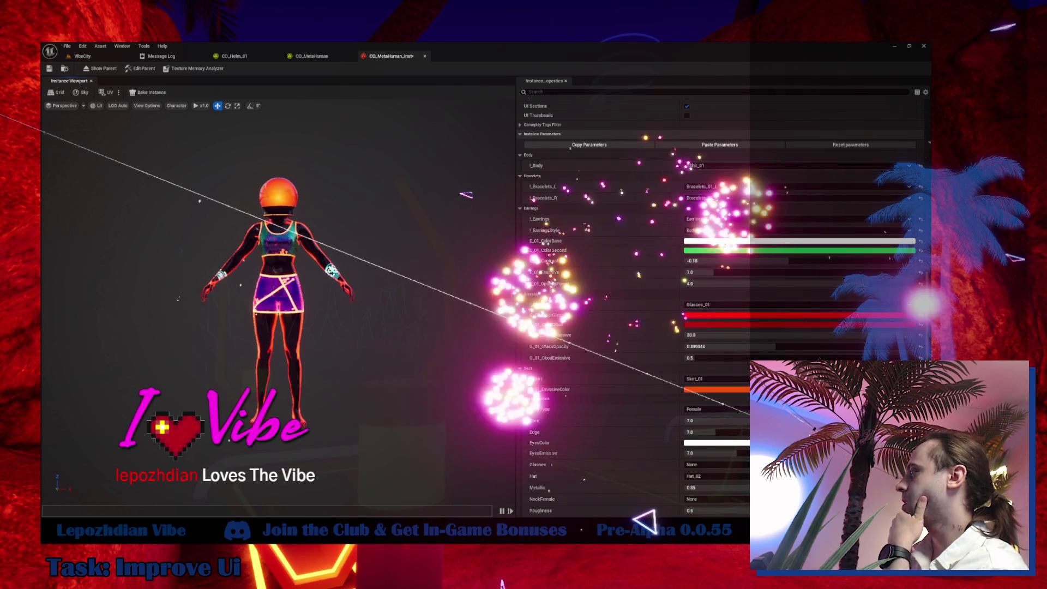
Switch the body type to Male, view it, then set it back to Female.
left_click(709, 409)
left_click(705, 418)
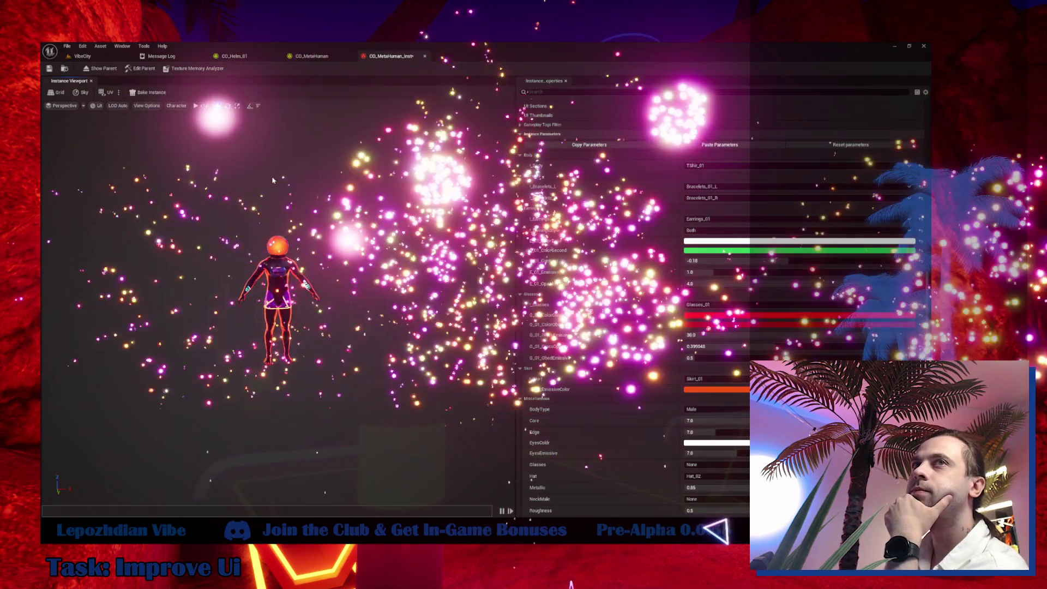
scroll(273, 181, "up", 5)
scroll(274, 181, "down", 5)
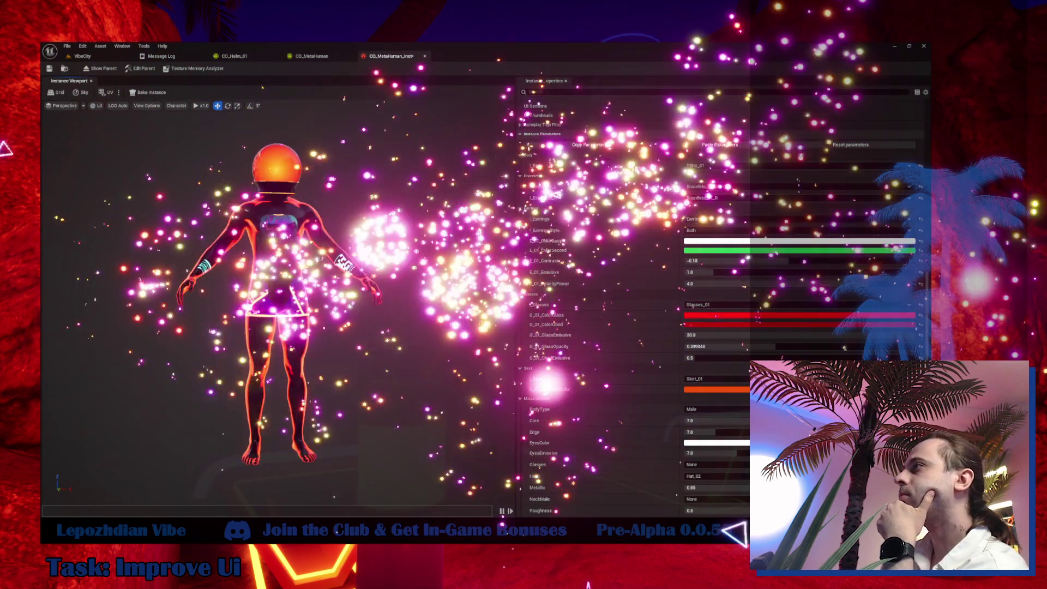
left_click_drag(274, 181, 173, 183)
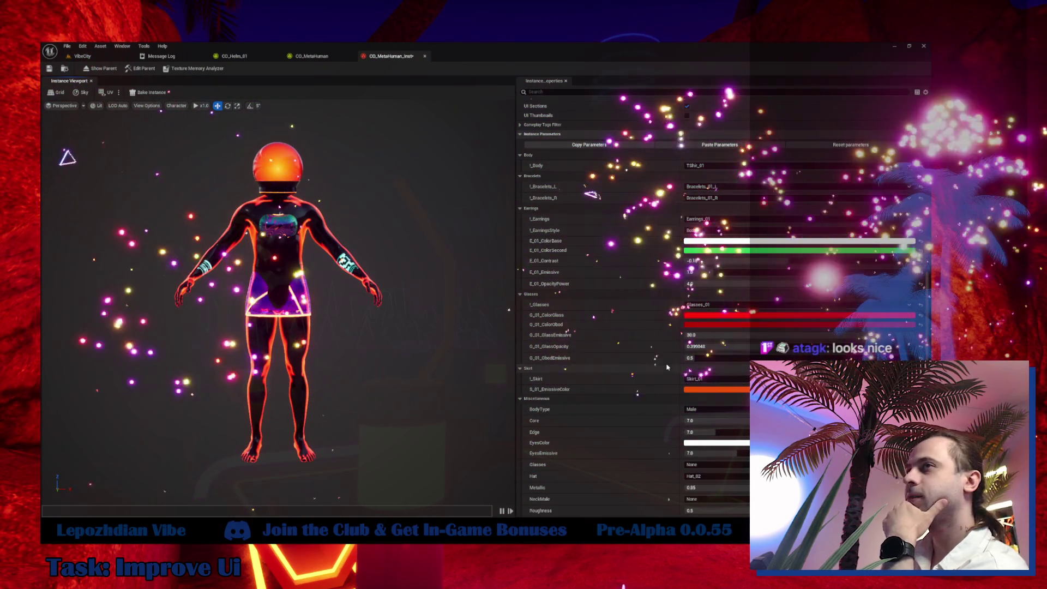
left_click(711, 410)
left_click(711, 431)
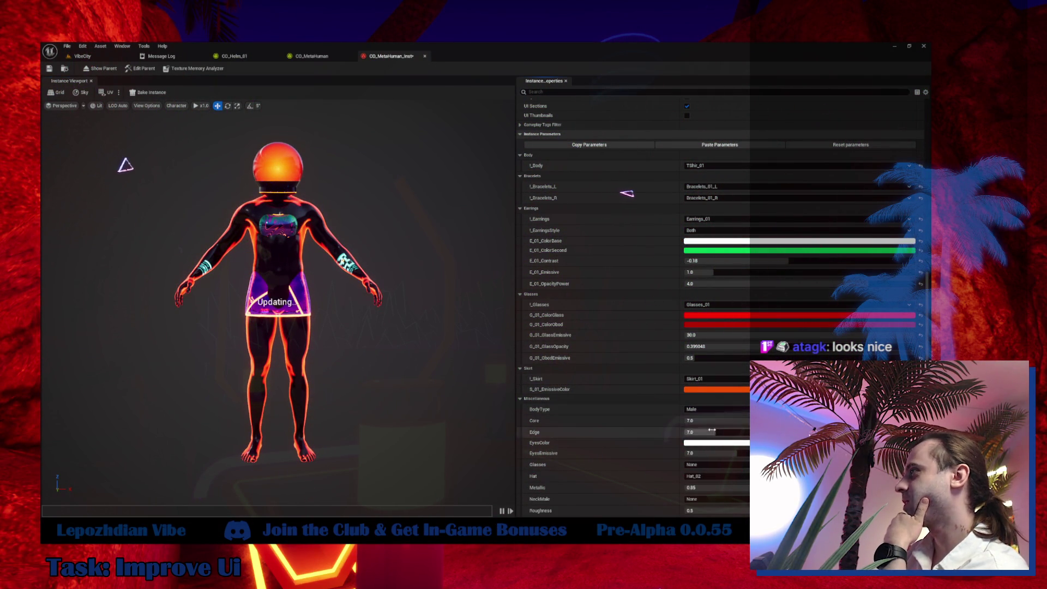
Replace the orange helmet with the Hat_01 hat.
left_click(705, 485)
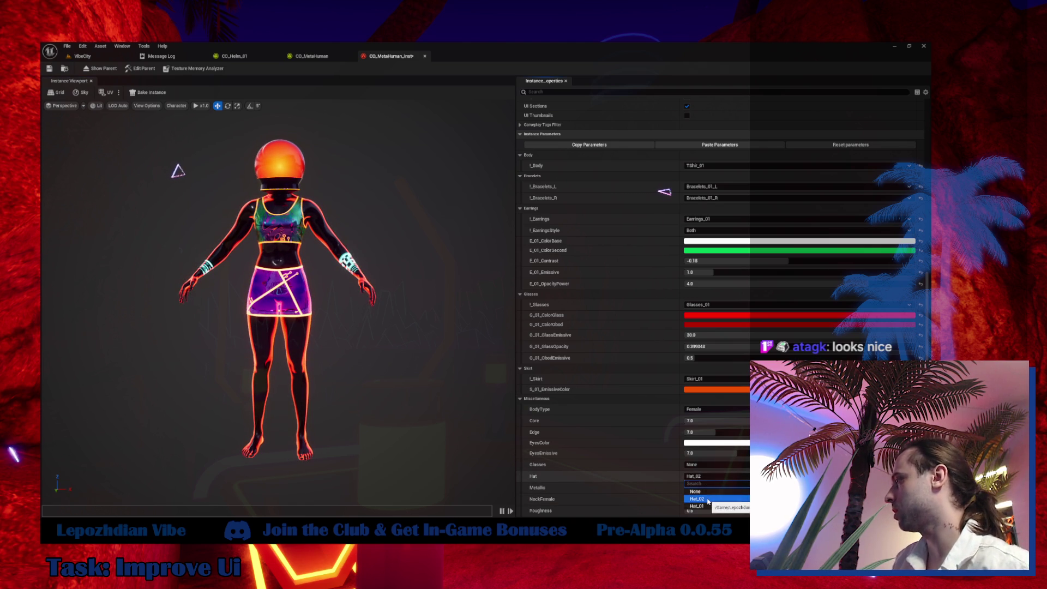
left_click(708, 507)
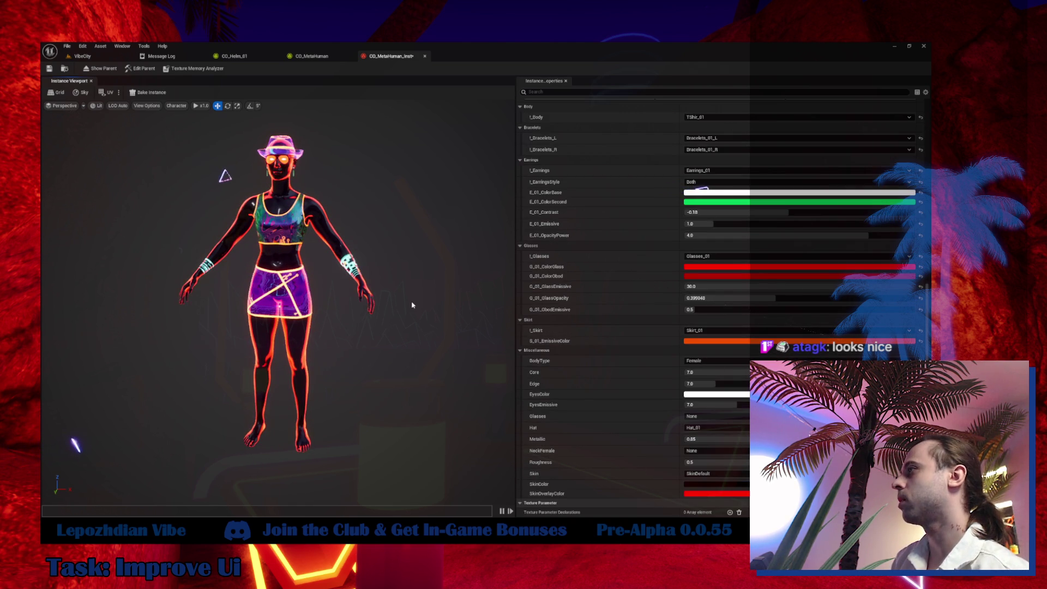
scroll(412, 305, "up", 4)
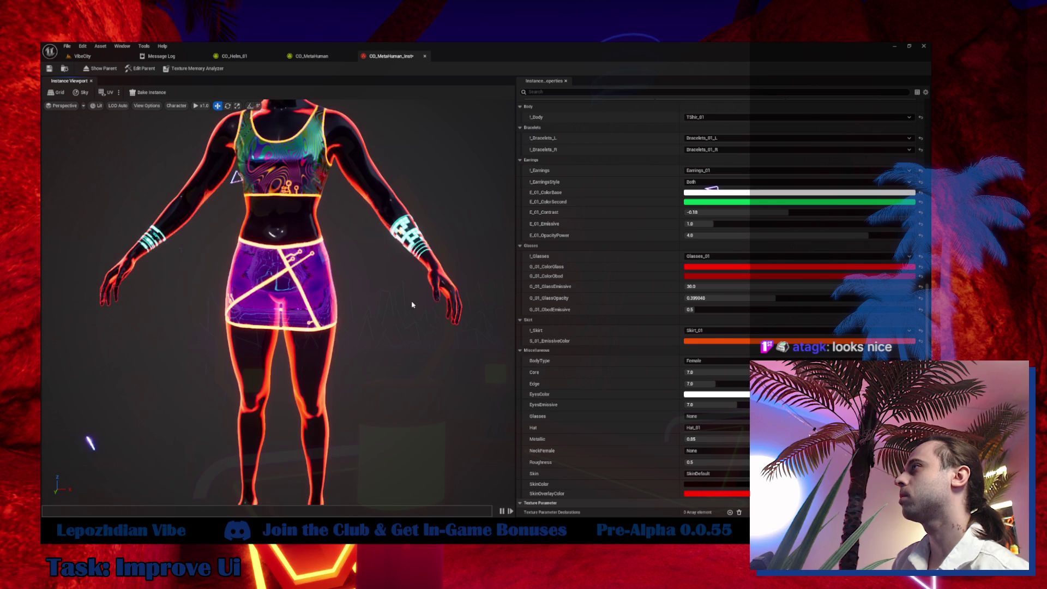
scroll(413, 304, "down", 4)
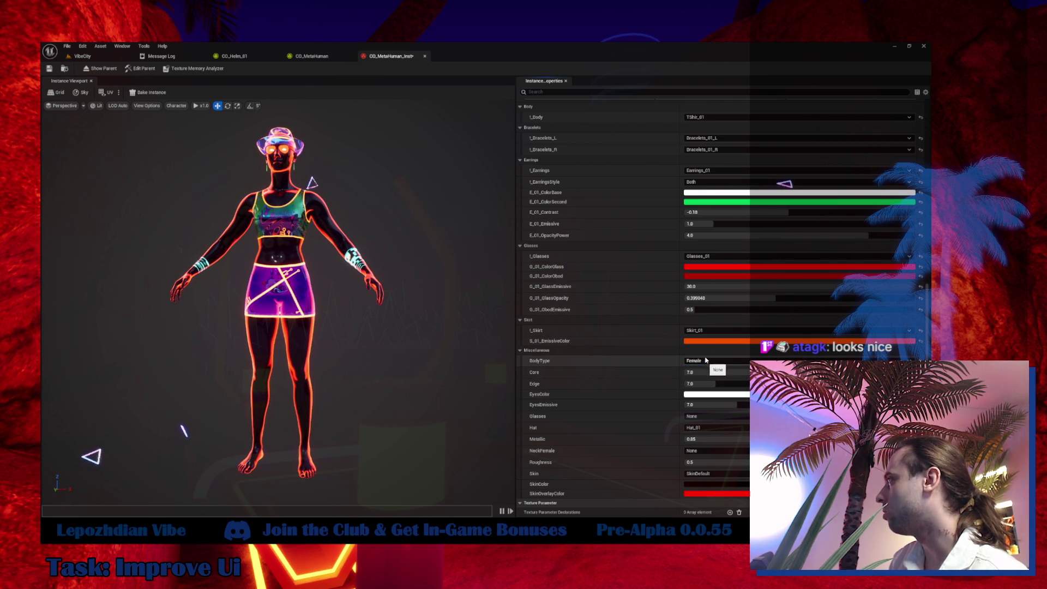
scroll(664, 180, "up", 1)
left_click(704, 129)
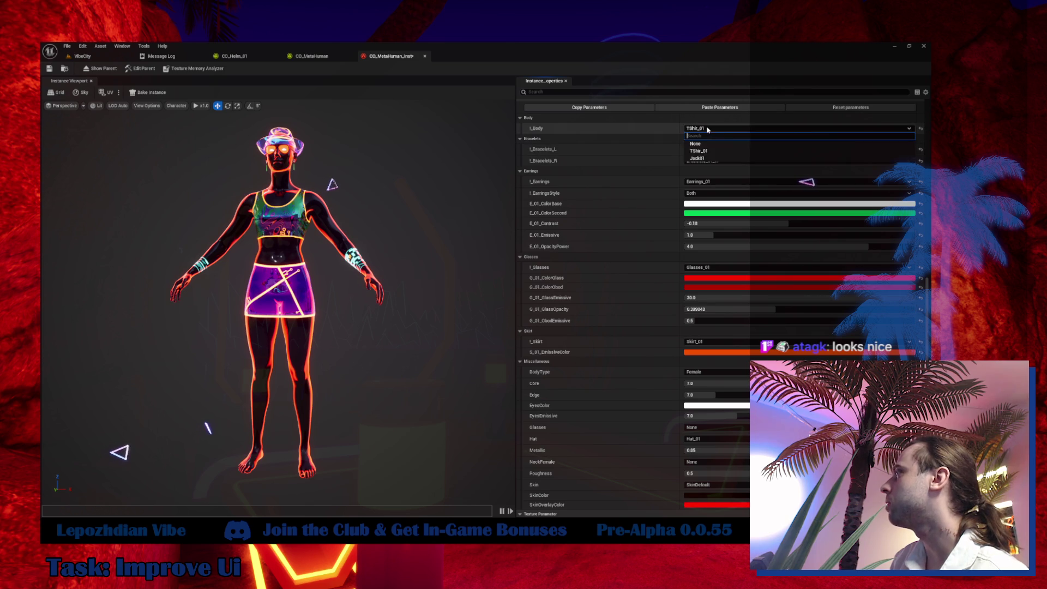
Set the top to Jack01, the left bracelet to Bracelets_02_L, and the hat to Hat_02.
left_click(704, 158)
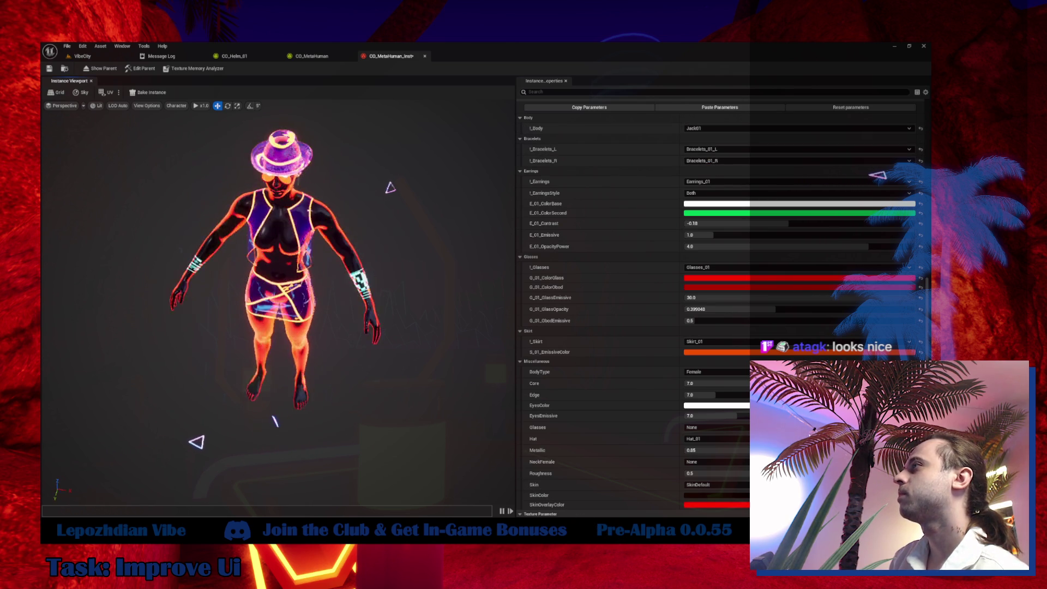
left_click_drag(412, 232, 256, 281)
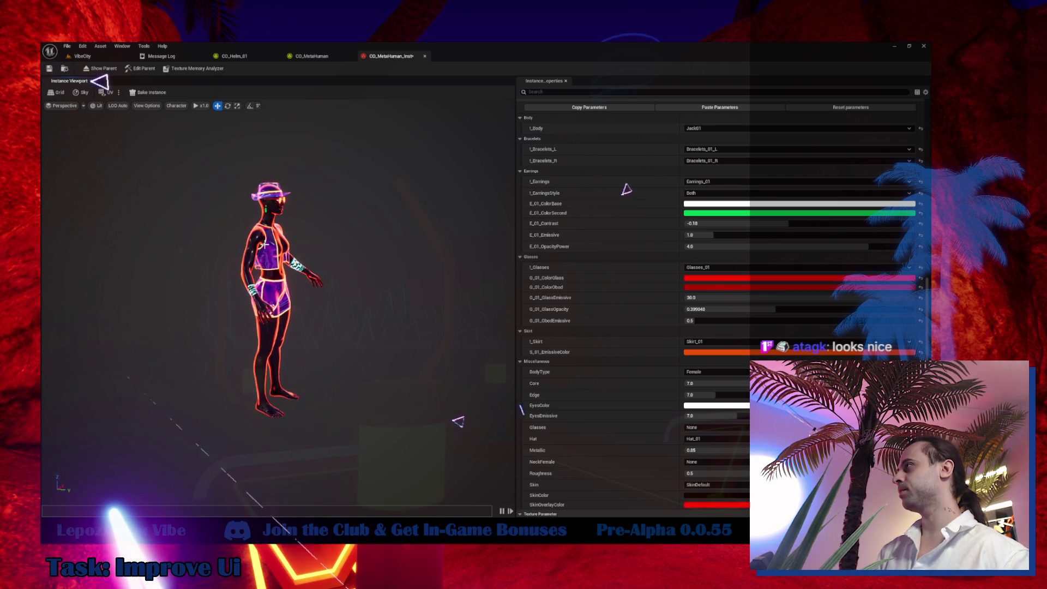
left_click(713, 148)
left_click(719, 172)
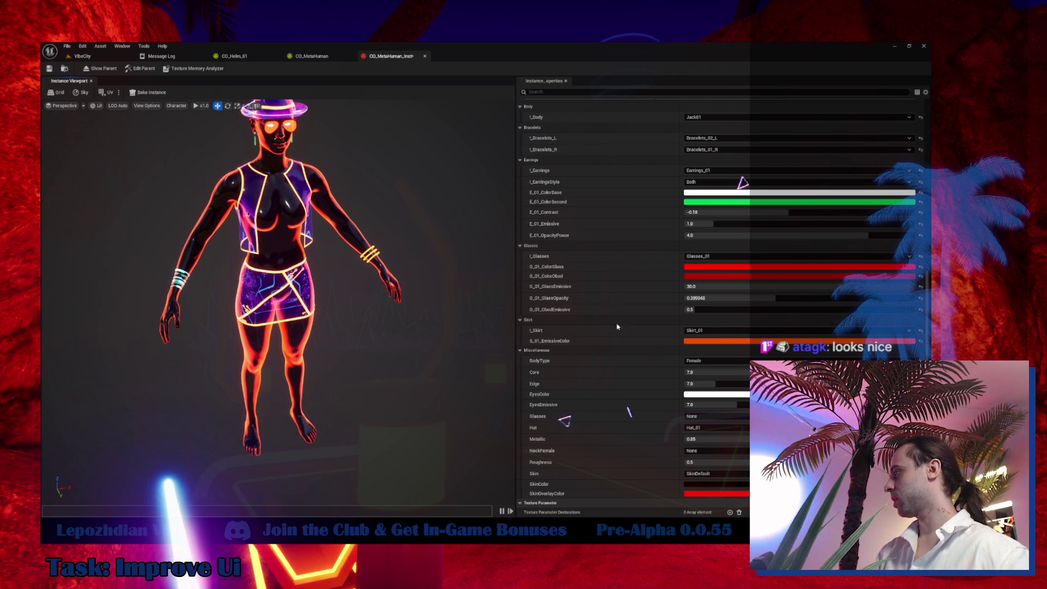
left_click(703, 427)
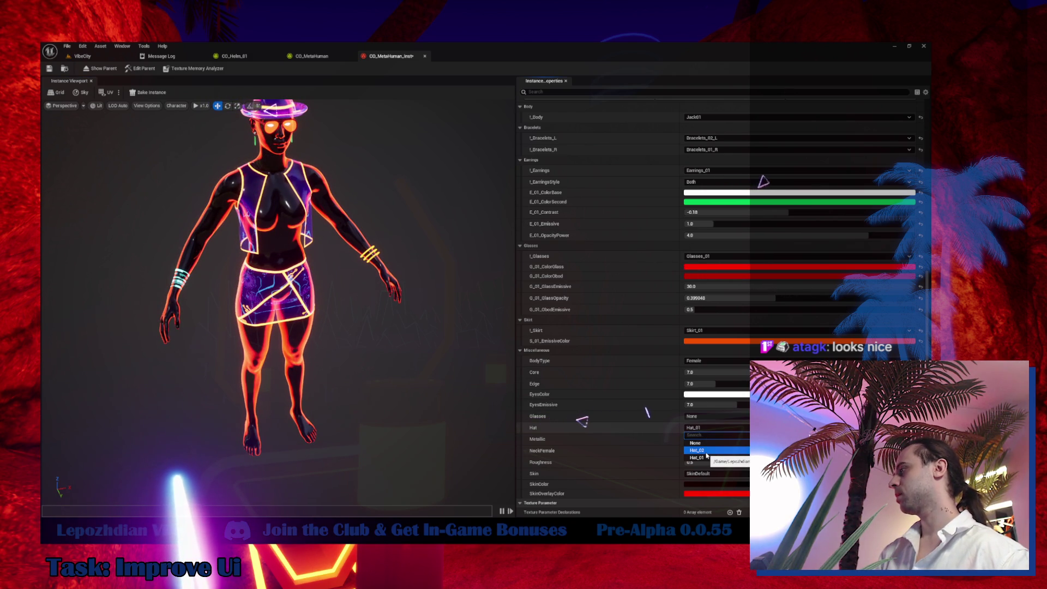
left_click(704, 450)
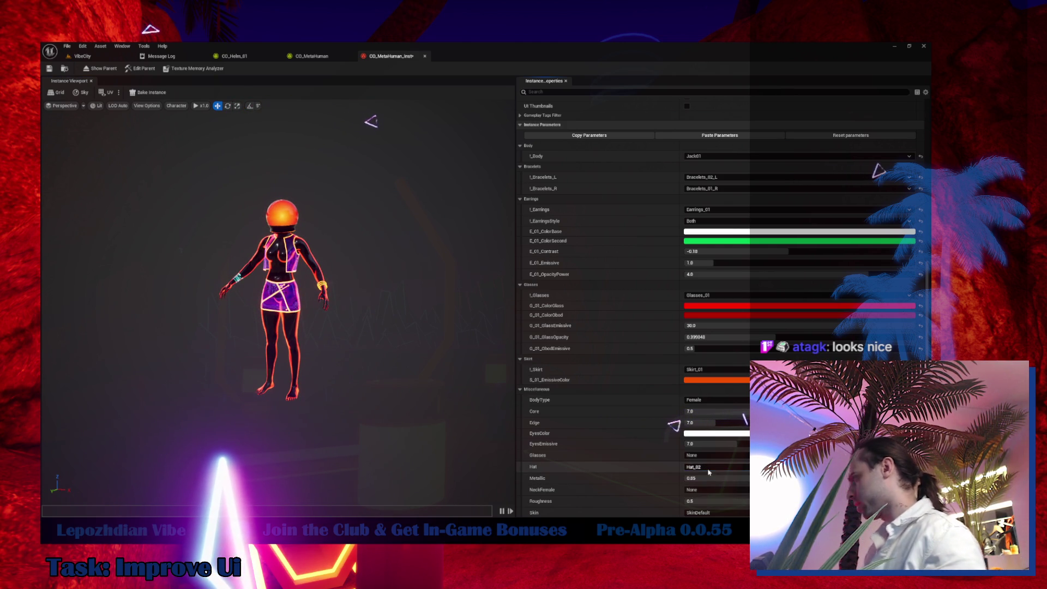
Rename the CO_Helm_01 object to Helm_01, compile it, and return to the MetaHuman instance.
left_click(234, 56)
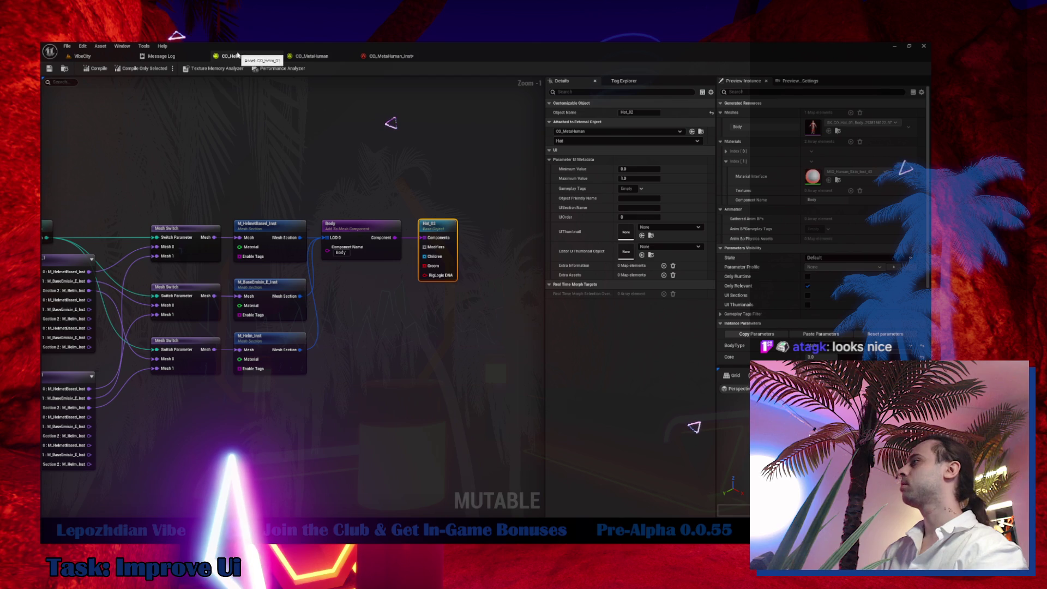
left_click(627, 112)
type("Helm")
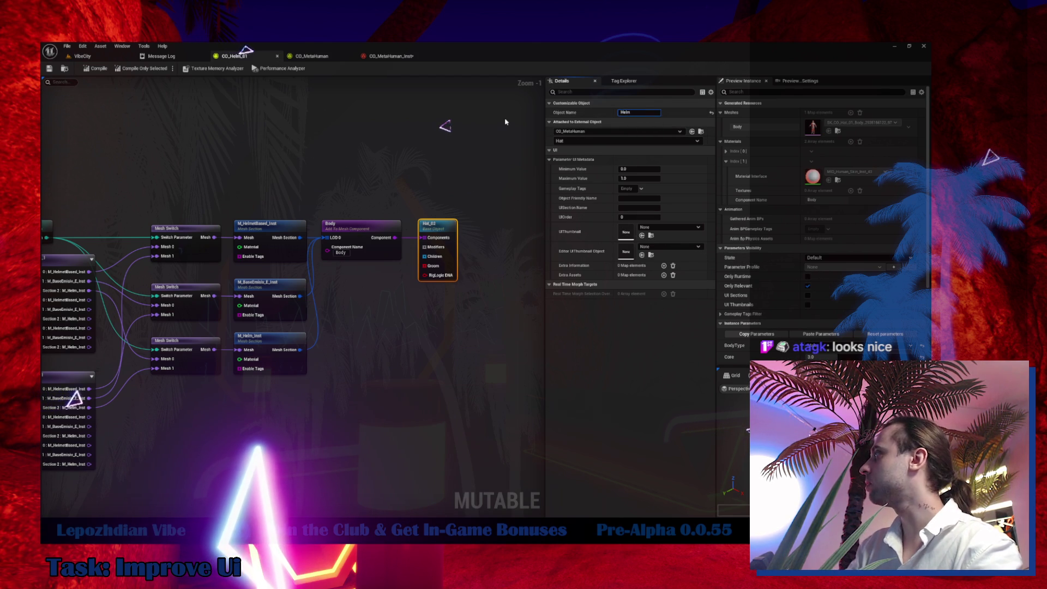
type("_01")
key("Return")
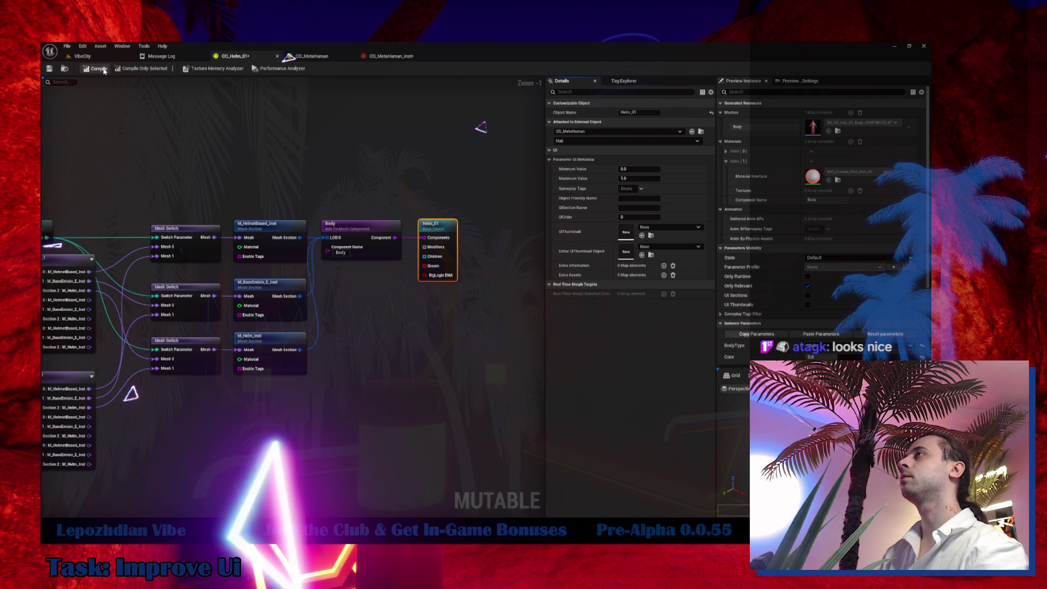
left_click(49, 68)
left_click(310, 56)
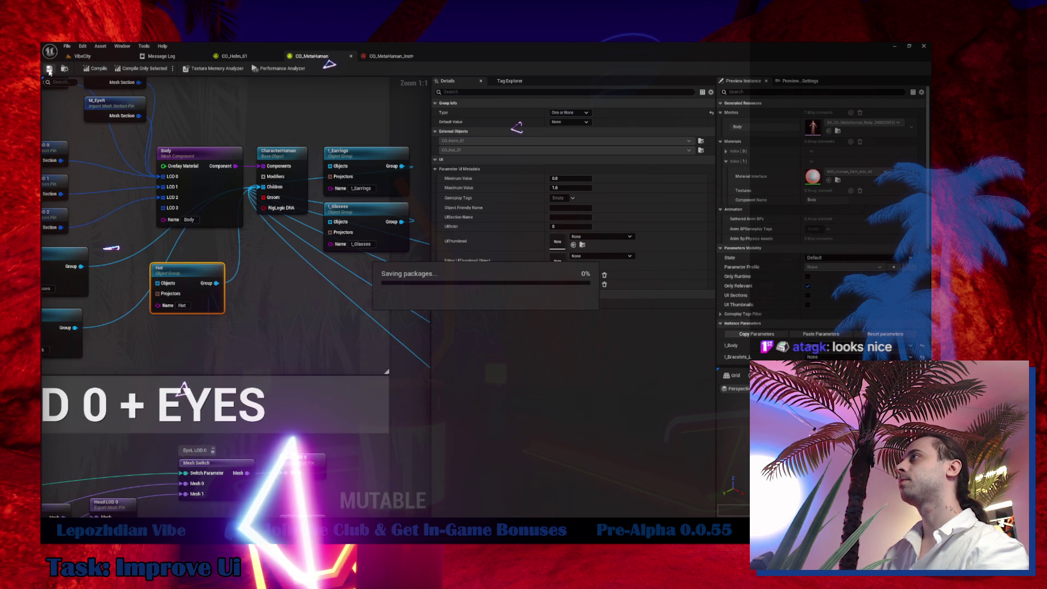
left_click(399, 55)
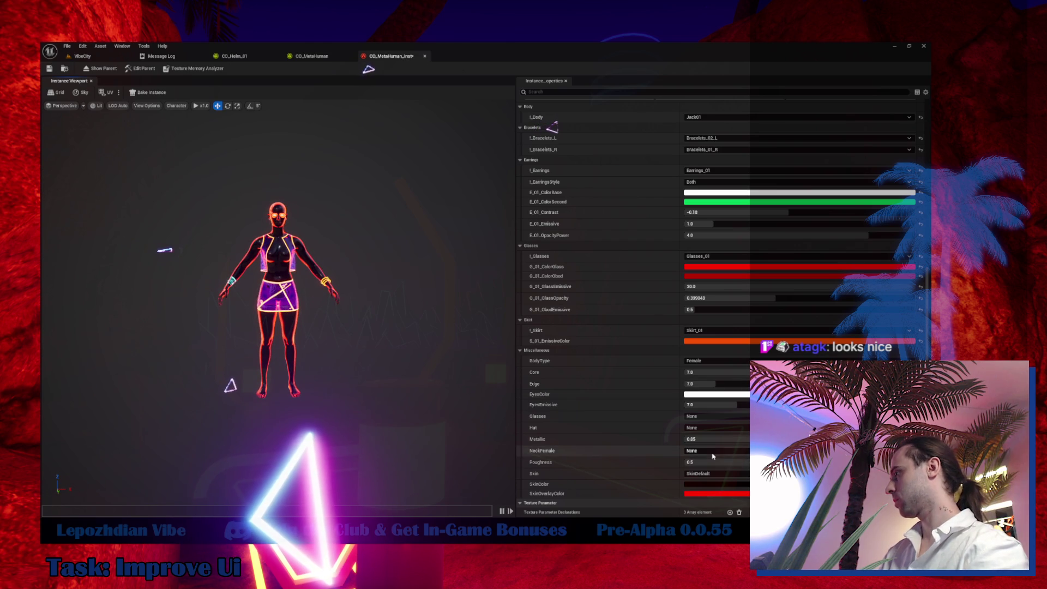
Give the character the Mask neck piece and view it from the side.
left_click(713, 455)
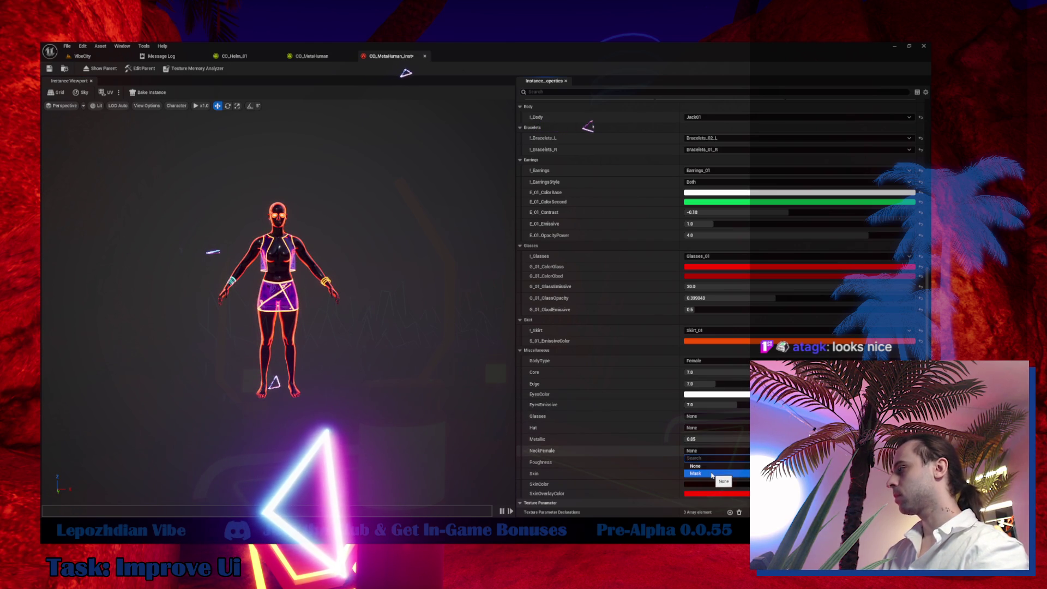
left_click(711, 473)
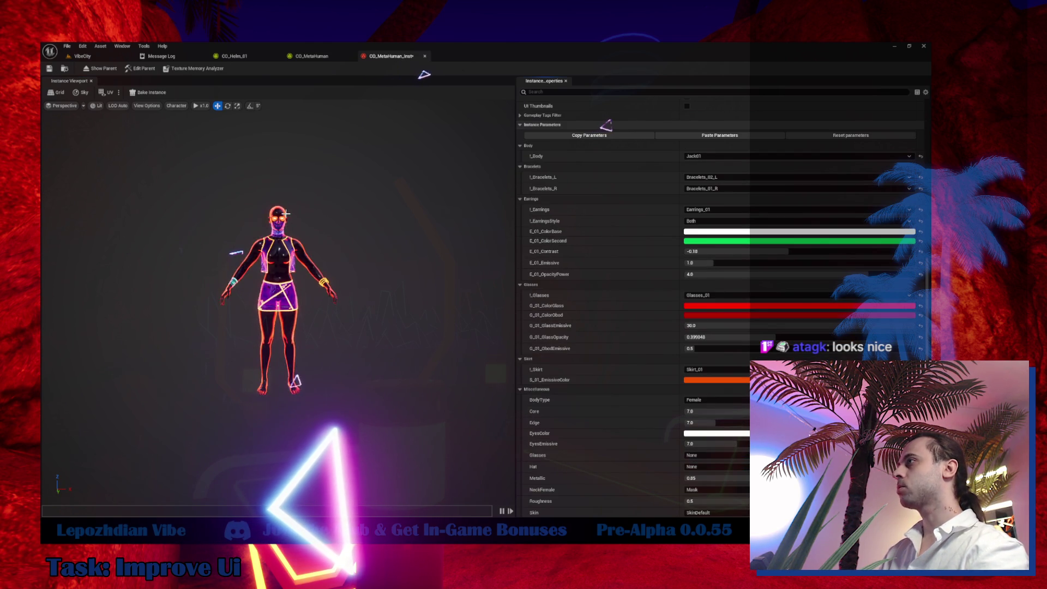
scroll(346, 239, "up", 5)
mouse_move(347, 239)
left_mouse_down()
mouse_move(337, 227)
mouse_move(283, 229)
left_mouse_up()
scroll(337, 227, "down", 3)
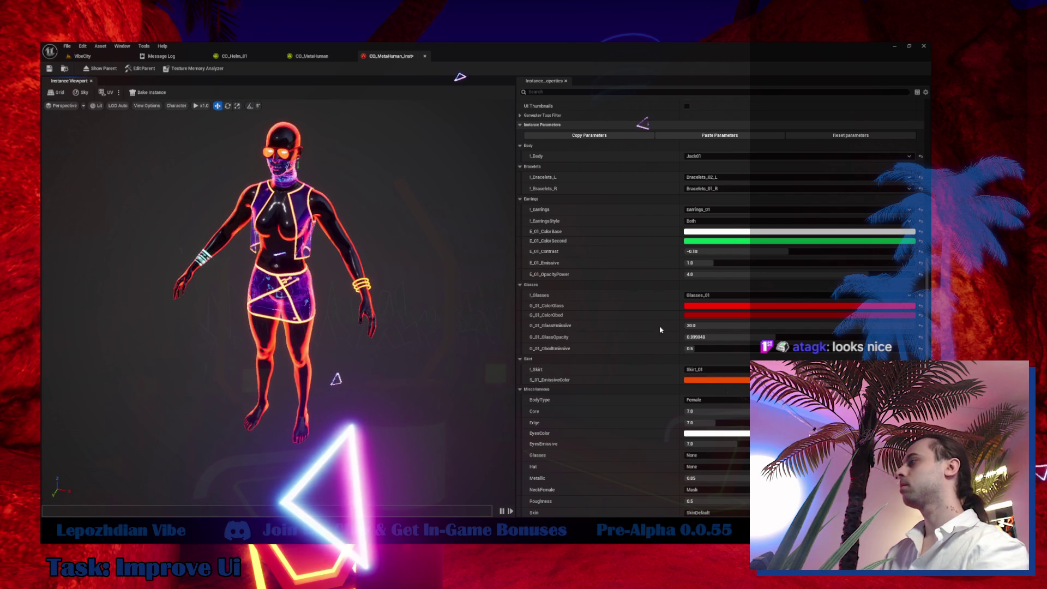
Put the renamed Helm_01 helmet on the character and view it from above.
left_click(709, 467)
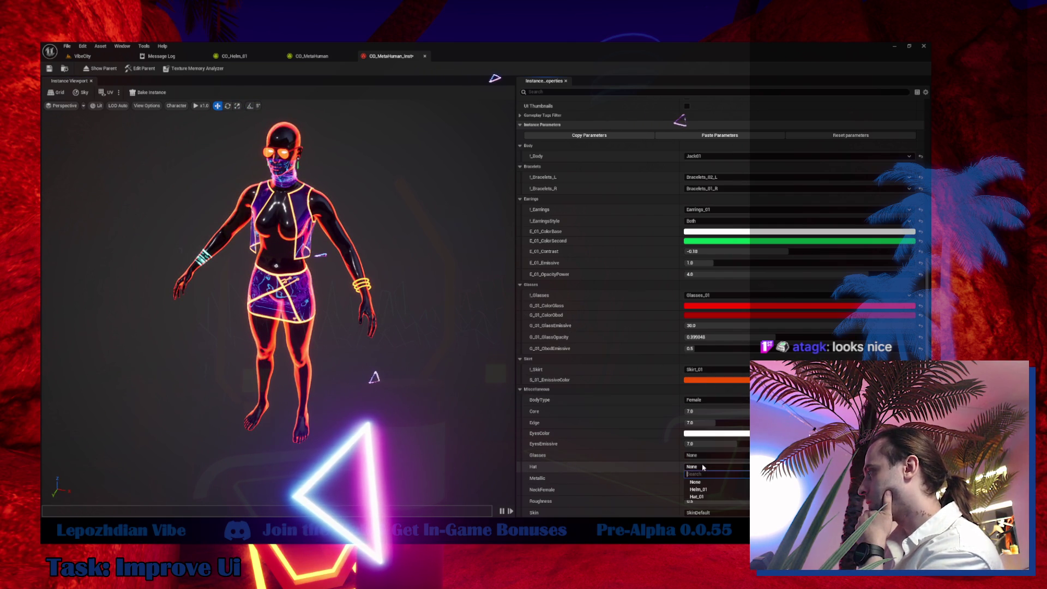
left_click(710, 489)
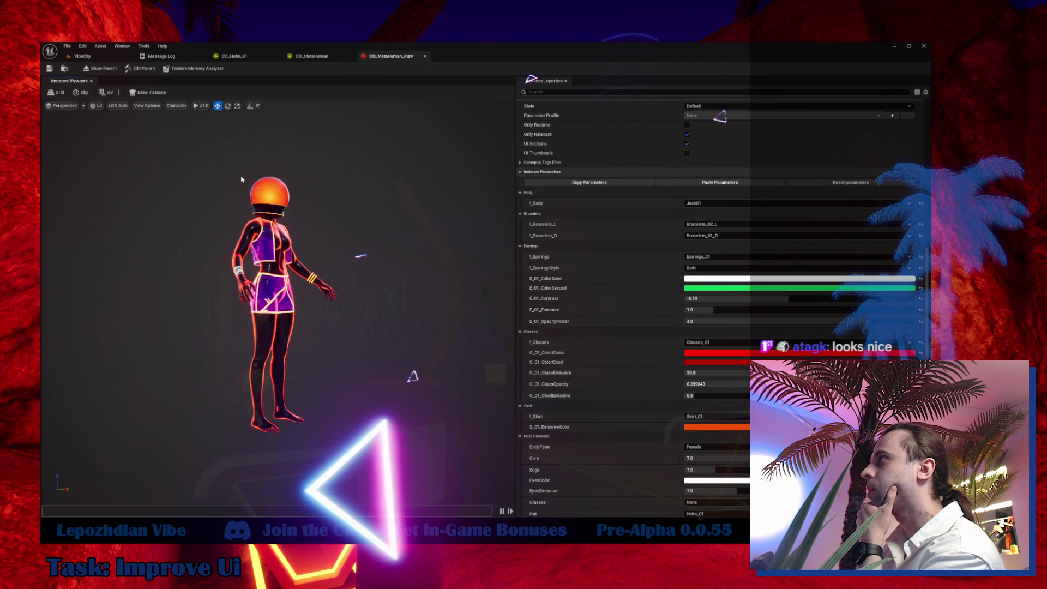
mouse_move(241, 185)
left_mouse_down()
mouse_move(341, 227)
mouse_move(447, 185)
mouse_move(471, 220)
left_mouse_up()
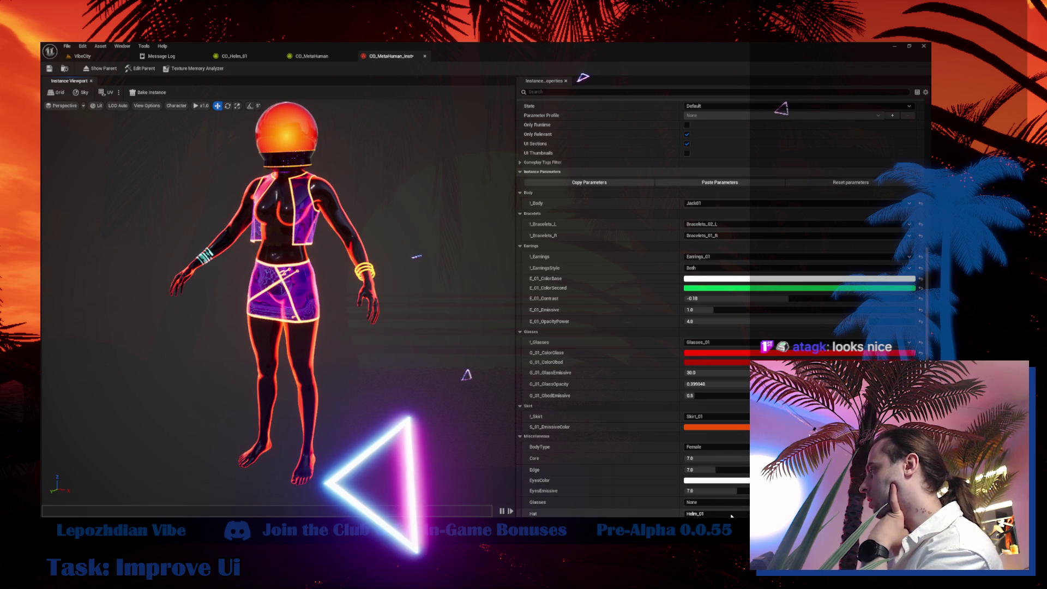
Switch the hat back to Hat_01 and turn the character to a three-quarter view.
left_click(714, 513)
left_click(717, 511)
scroll(717, 490, "down", 1)
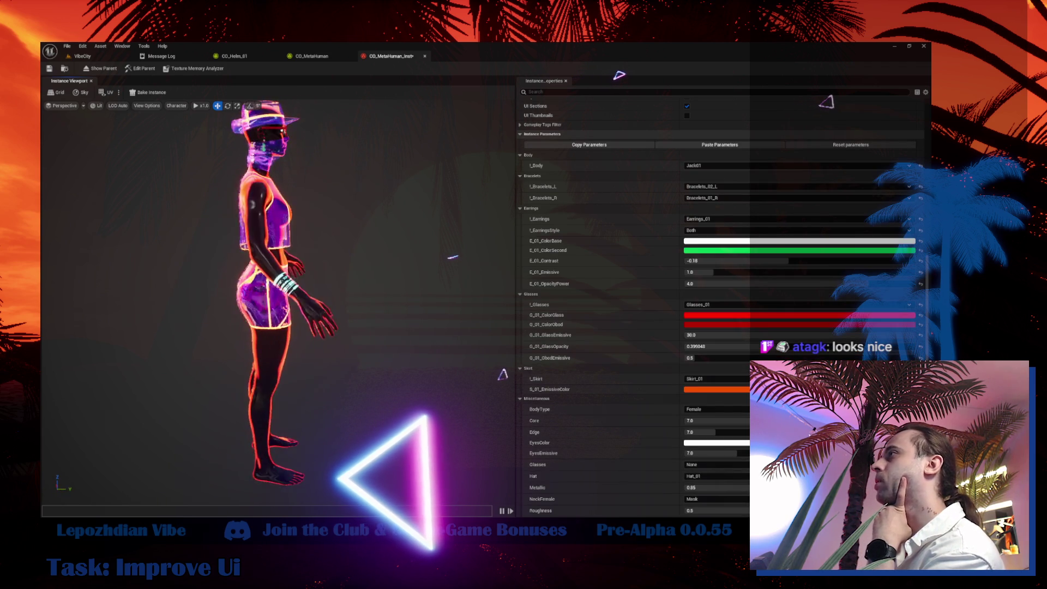
scroll(414, 307, "down", 2)
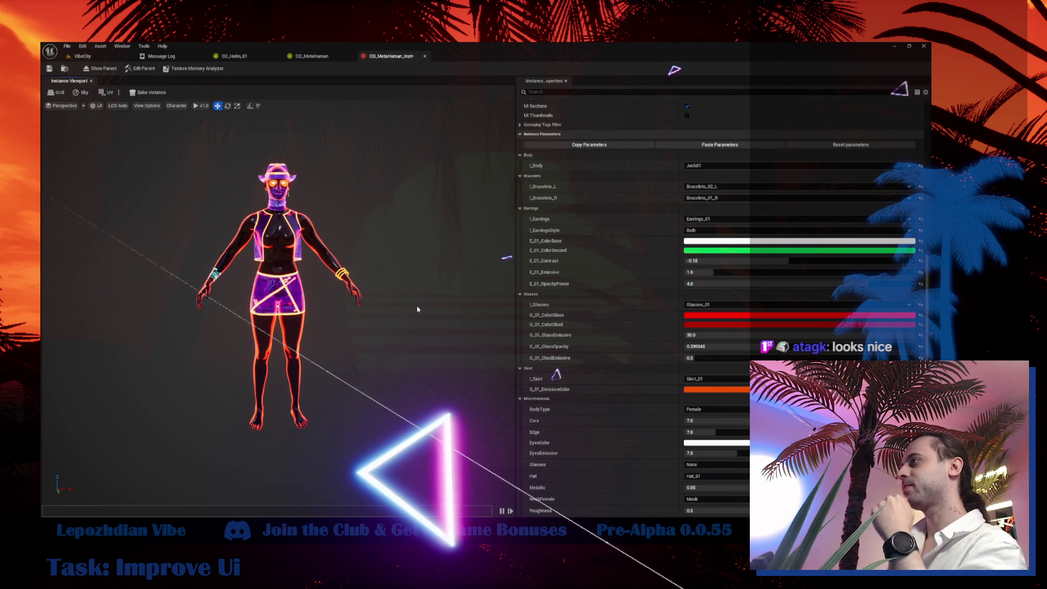
mouse_move(175, 355)
left_mouse_down()
mouse_move(196, 355)
mouse_move(194, 366)
left_mouse_up()
scroll(196, 344, "up", 3)
scroll(197, 346, "down", 2)
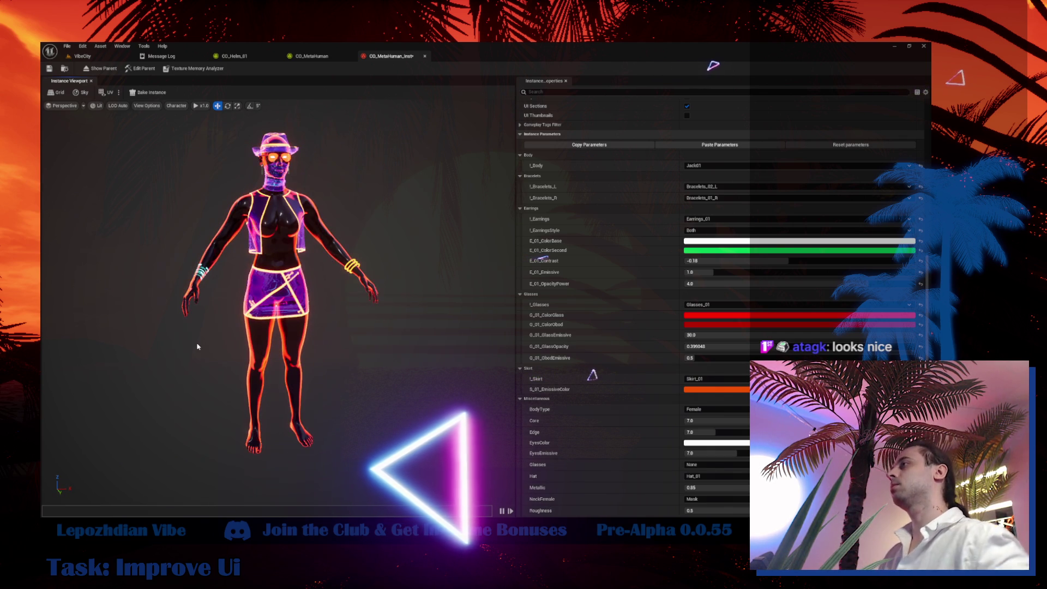
left_click_drag(177, 392, 224, 392)
scroll(716, 463, "down", 3)
left_click(717, 473)
left_click(708, 499)
mouse_move(462, 395)
left_mouse_down()
mouse_move(501, 395)
mouse_move(461, 395)
left_mouse_up()
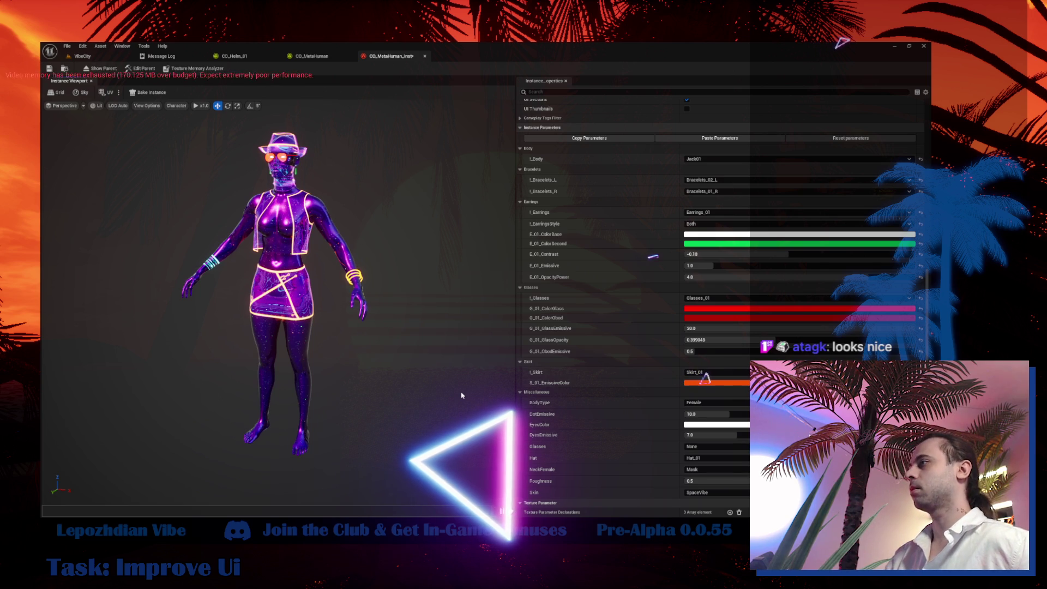
left_click_drag(462, 394, 365, 371)
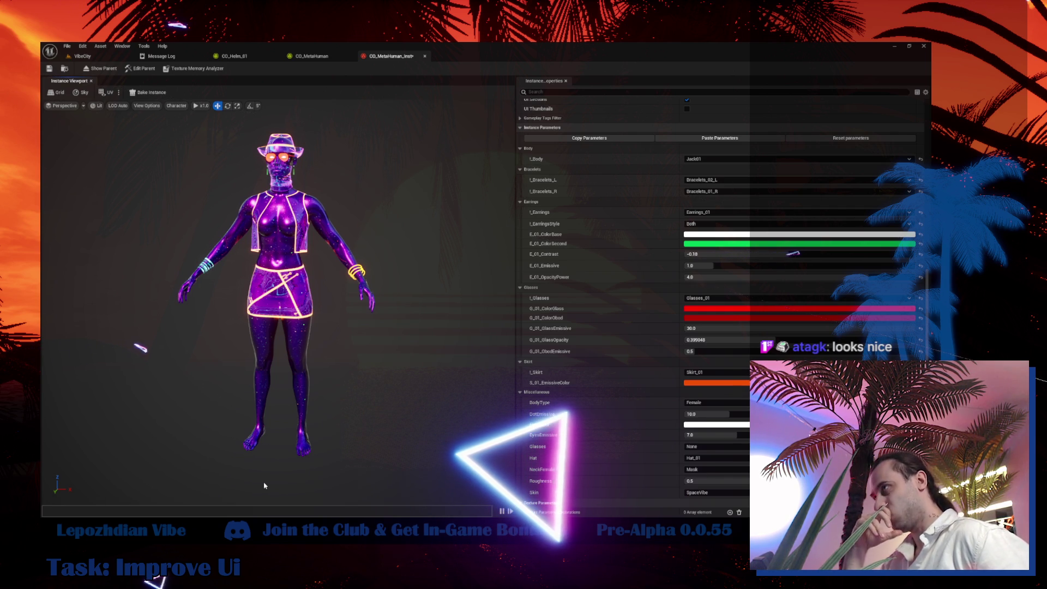
left_click(735, 383)
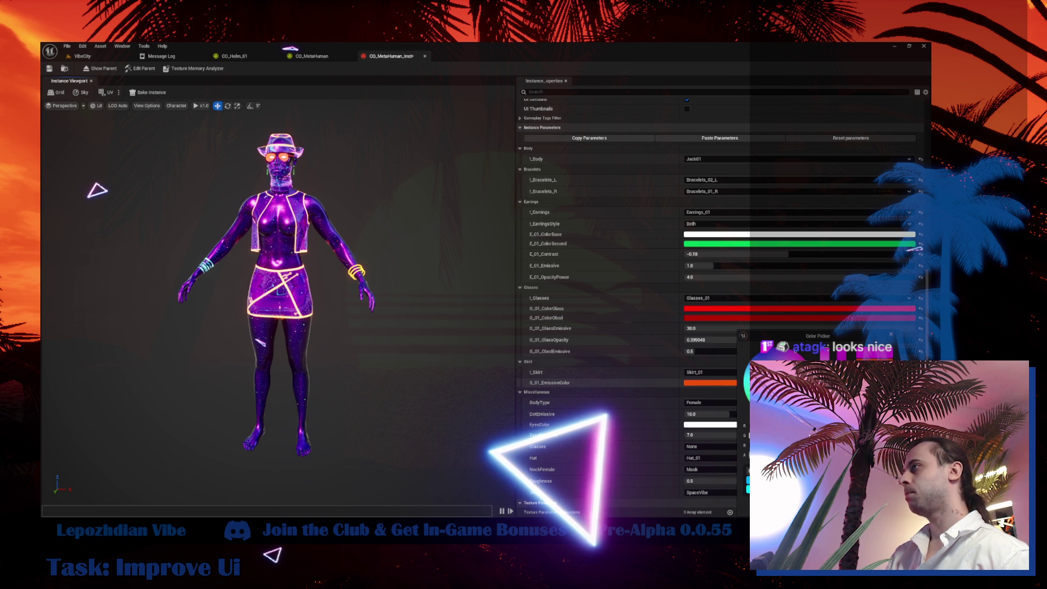
key("Return")
mouse_move(393, 355)
left_mouse_down()
mouse_move(303, 310)
mouse_move(305, 337)
mouse_move(212, 327)
left_mouse_up()
scroll(310, 327, "up", 10)
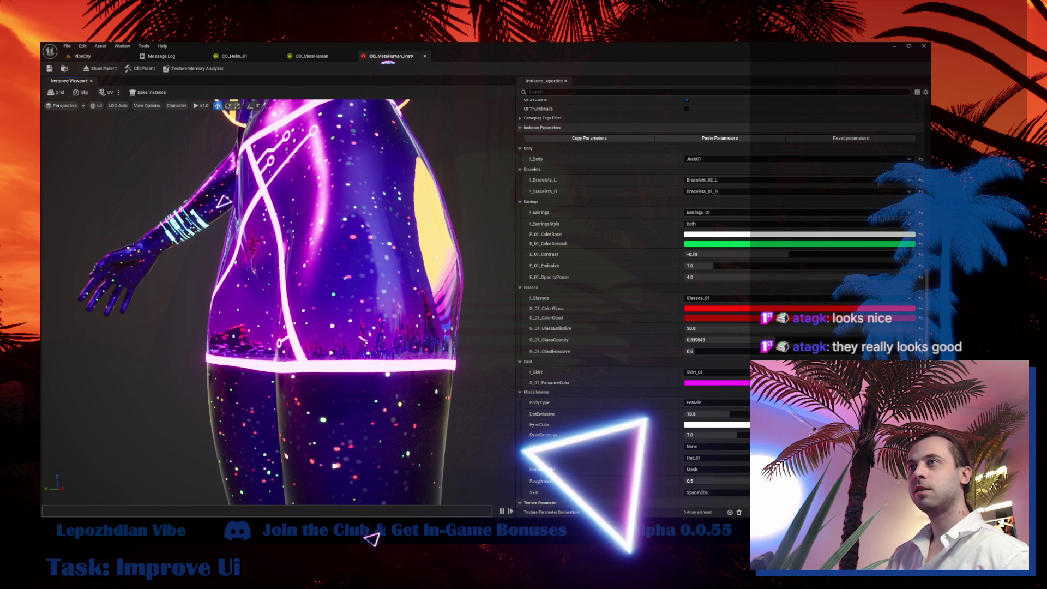
left_click_drag(228, 202, 275, 205)
scroll(278, 205, "down", 5)
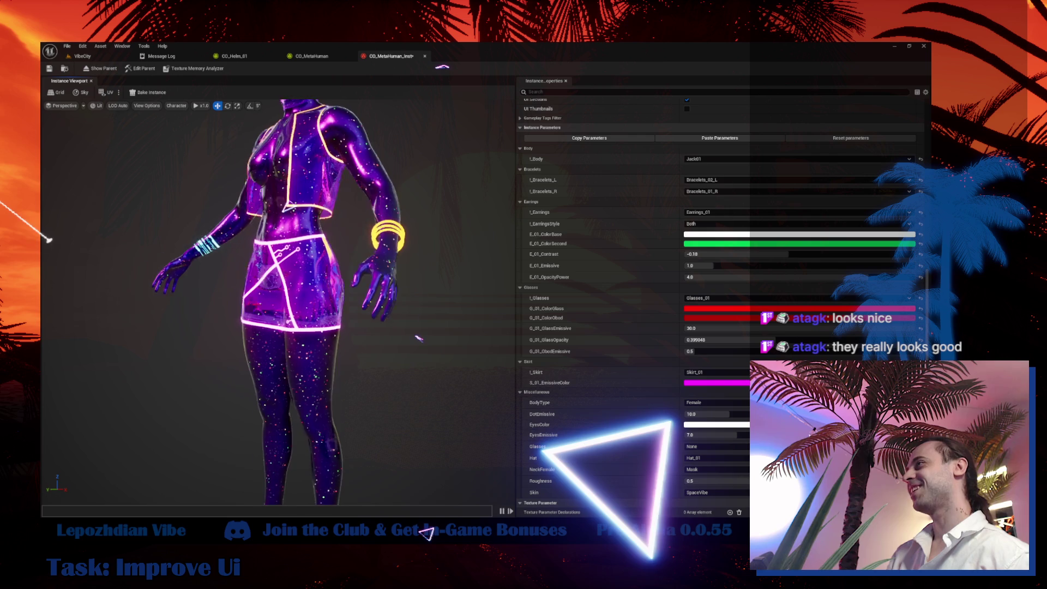
left_click_drag(422, 338, 421, 325)
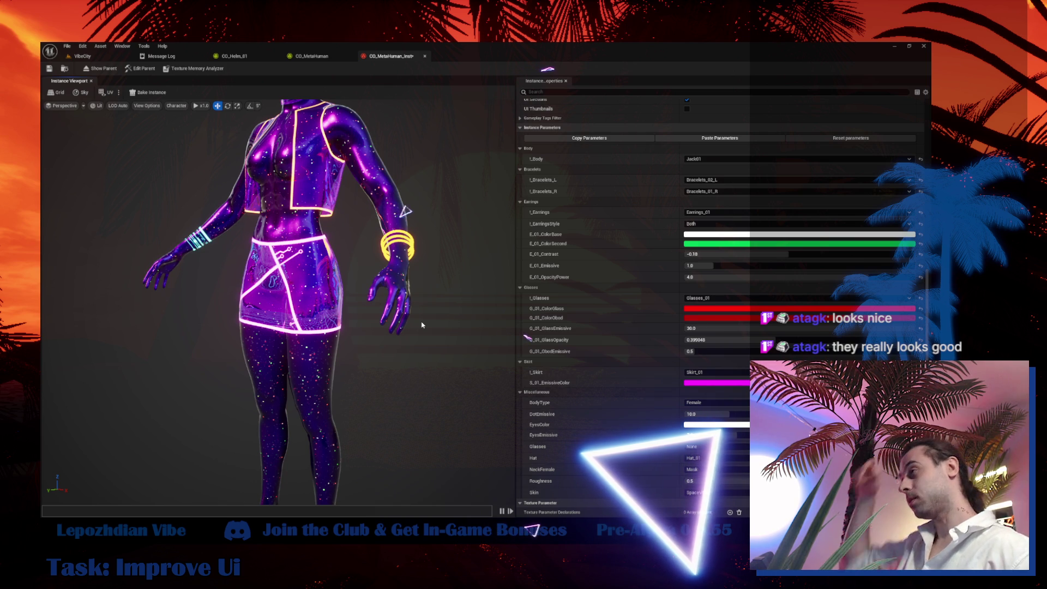
scroll(366, 285, "down", 5)
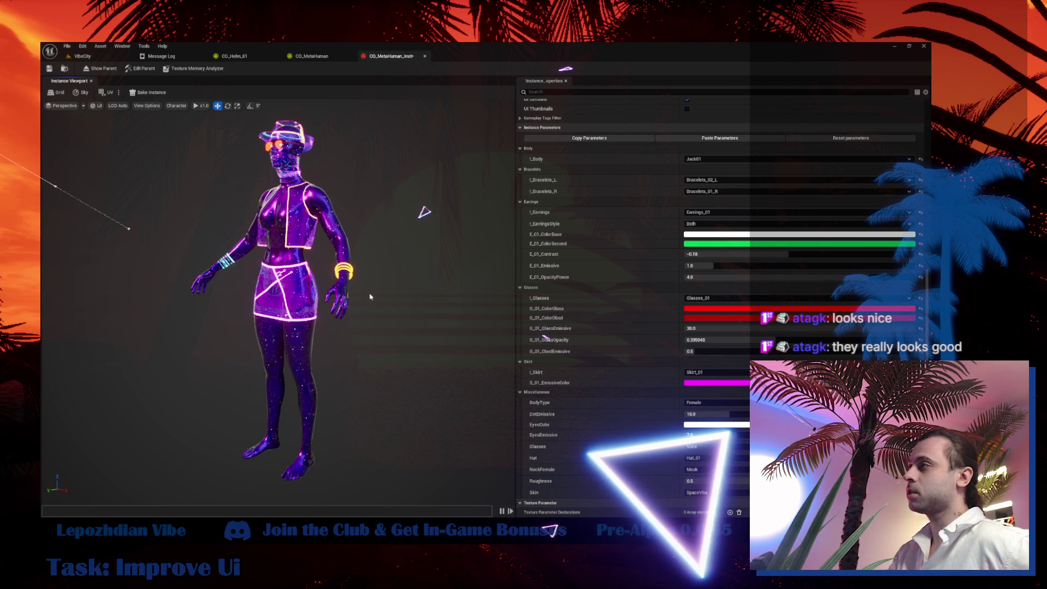
left_click_drag(428, 212, 450, 212)
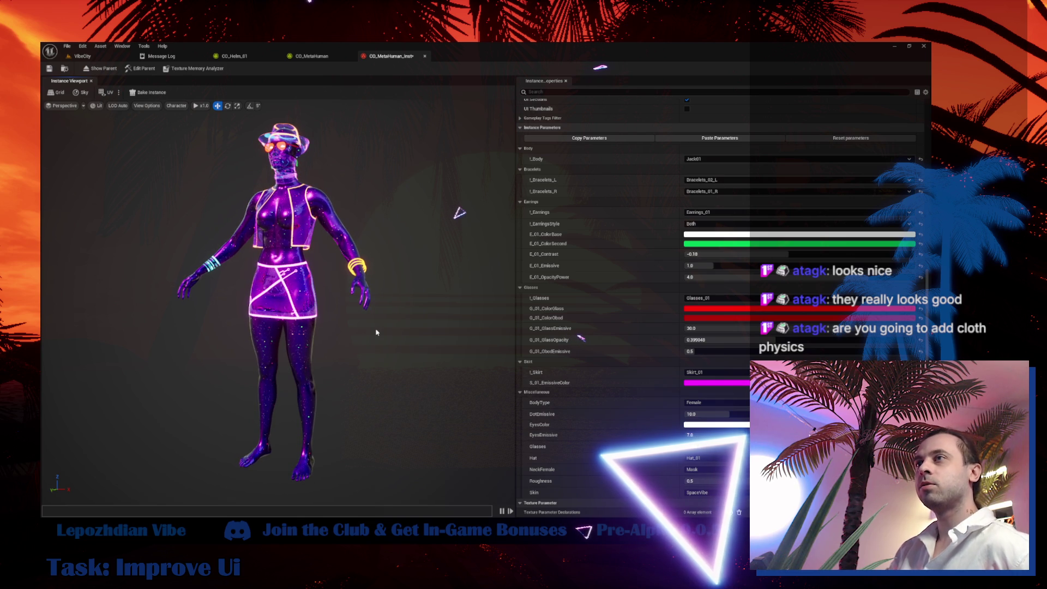
Frame the character with F, zoom in on the glowing skirt, and widen the preview area.
left_click_drag(477, 213, 504, 213)
mouse_move(367, 338)
left_mouse_down()
mouse_move(381, 338)
mouse_move(366, 337)
left_mouse_up()
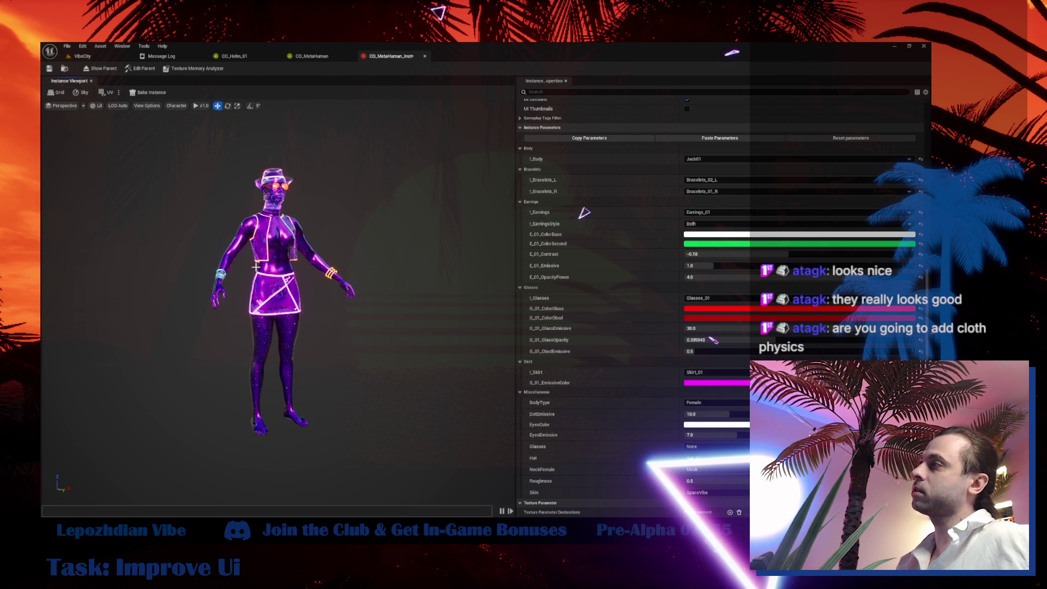
scroll(264, 277, "up", 5)
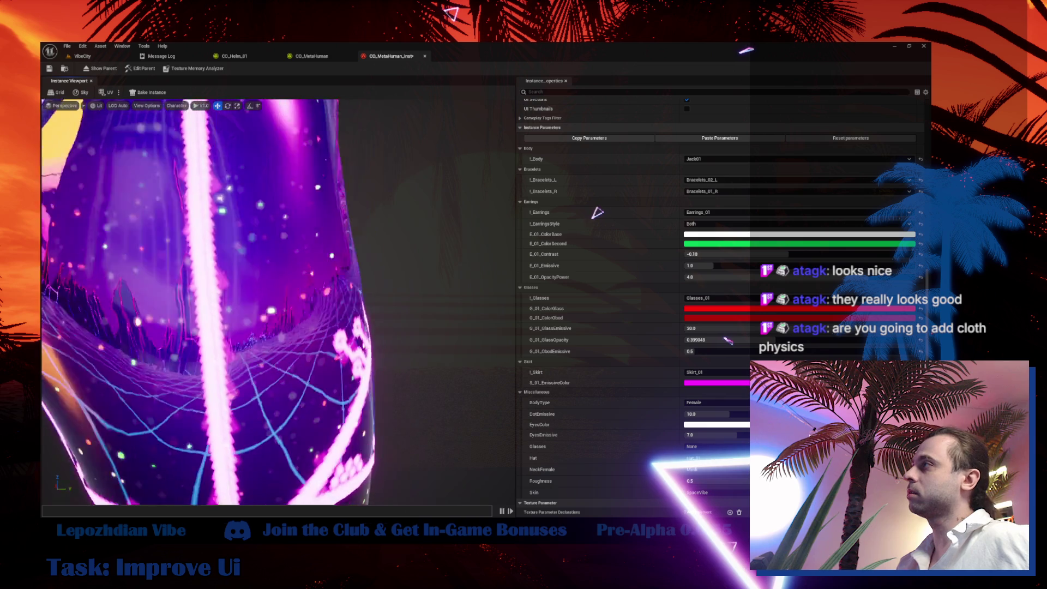
key("f")
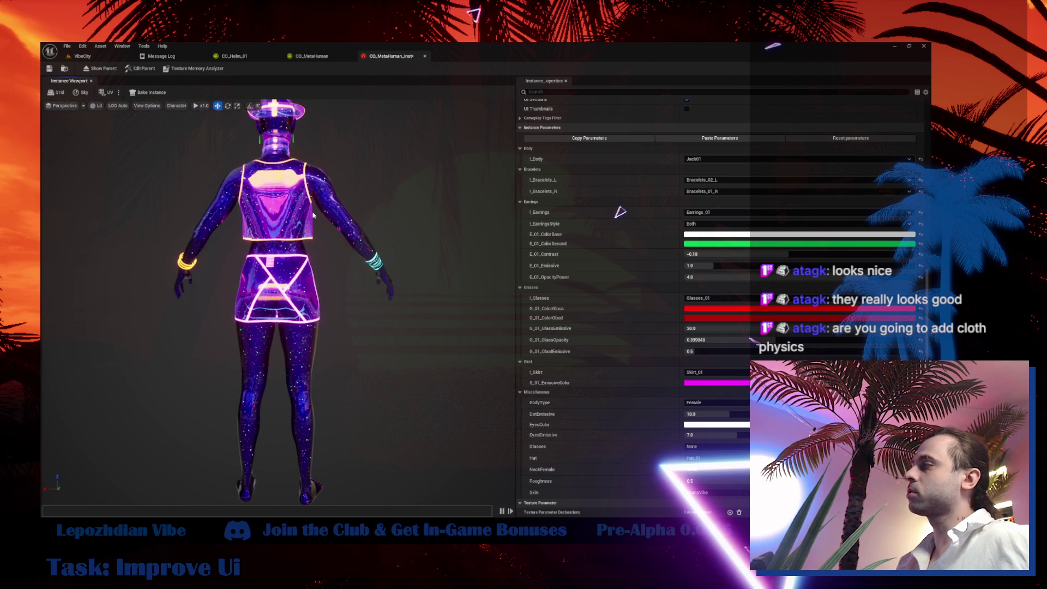
scroll(312, 211, "up", 5)
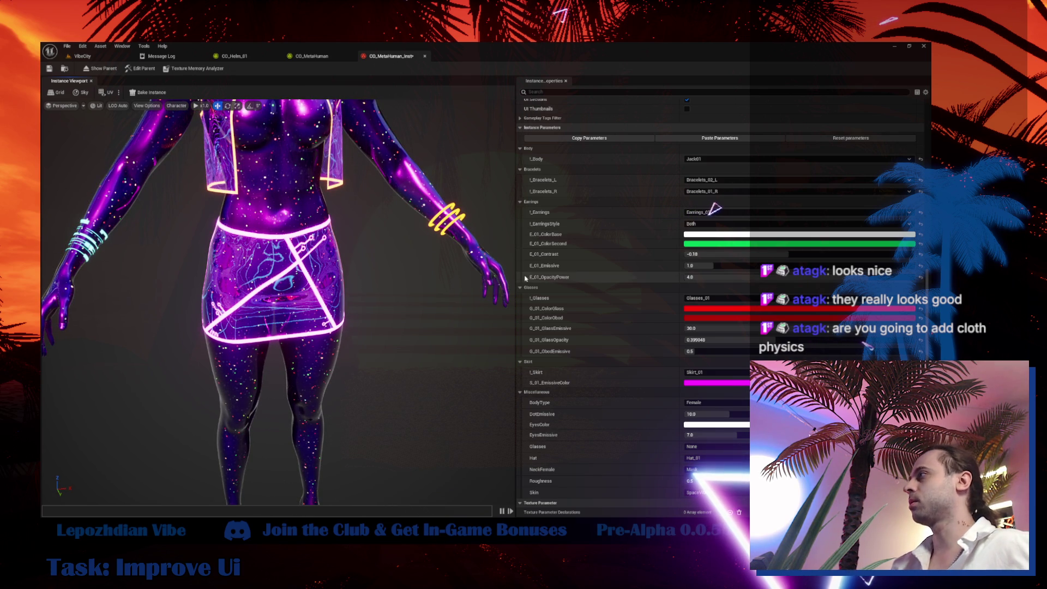
mouse_move(515, 284)
left_mouse_down()
mouse_move(632, 288)
mouse_move(750, 308)
left_mouse_up()
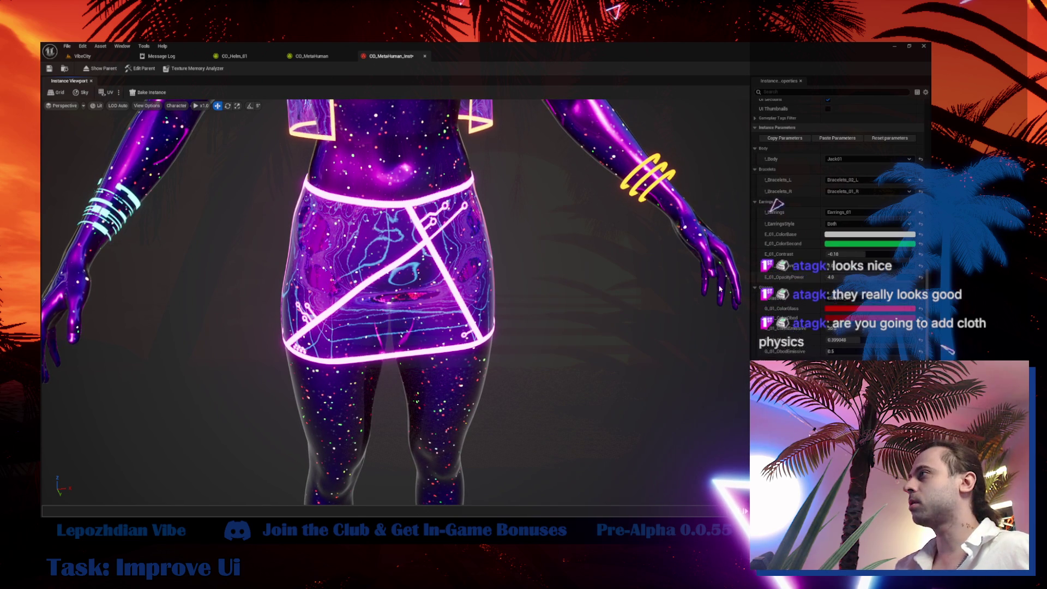
Orbit and zoom around the character to inspect the earrings.
scroll(523, 278, "down", 5)
mouse_move(456, 269)
left_mouse_down()
mouse_move(414, 269)
mouse_move(457, 269)
left_mouse_up()
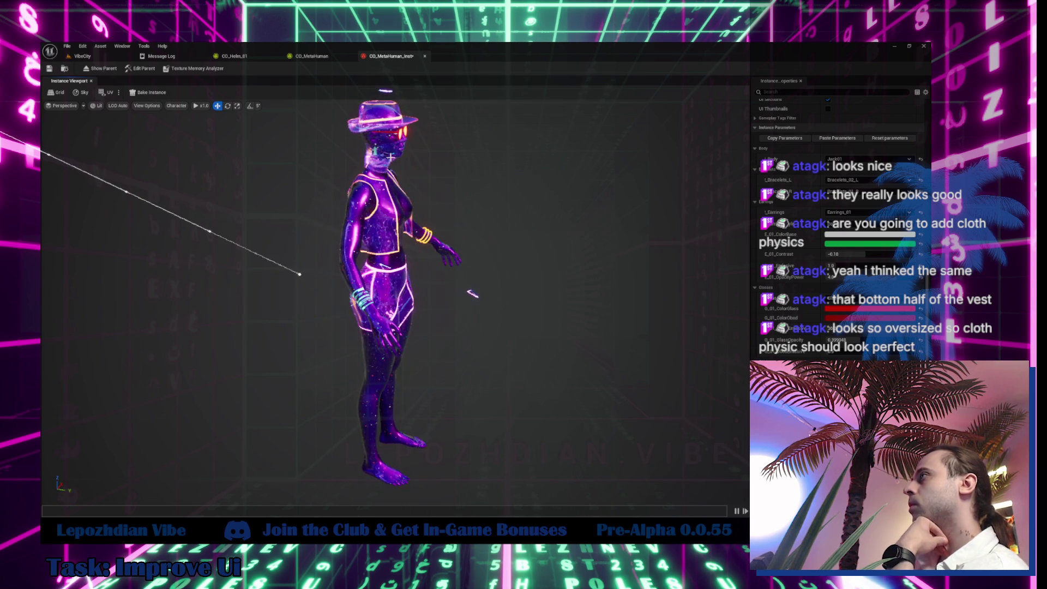
scroll(396, 154, "up", 5)
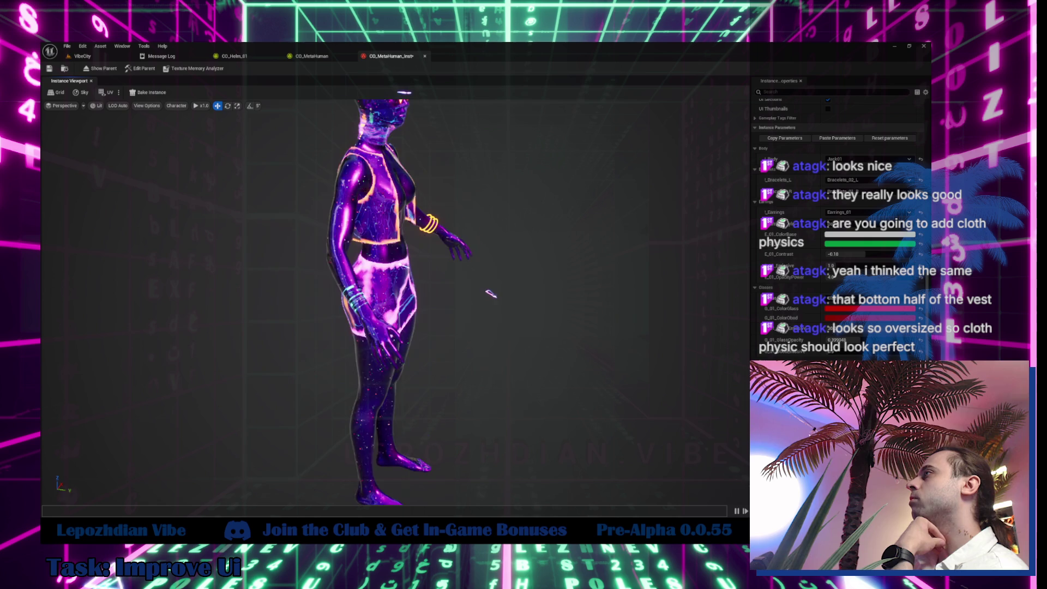
scroll(489, 159, "up", 3)
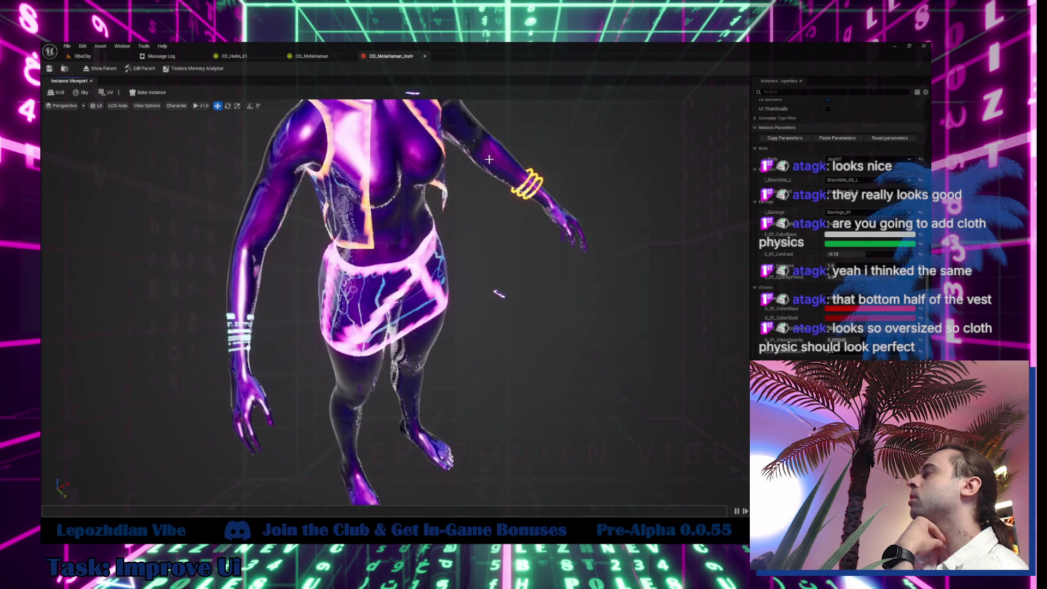
scroll(489, 159, "down", 5)
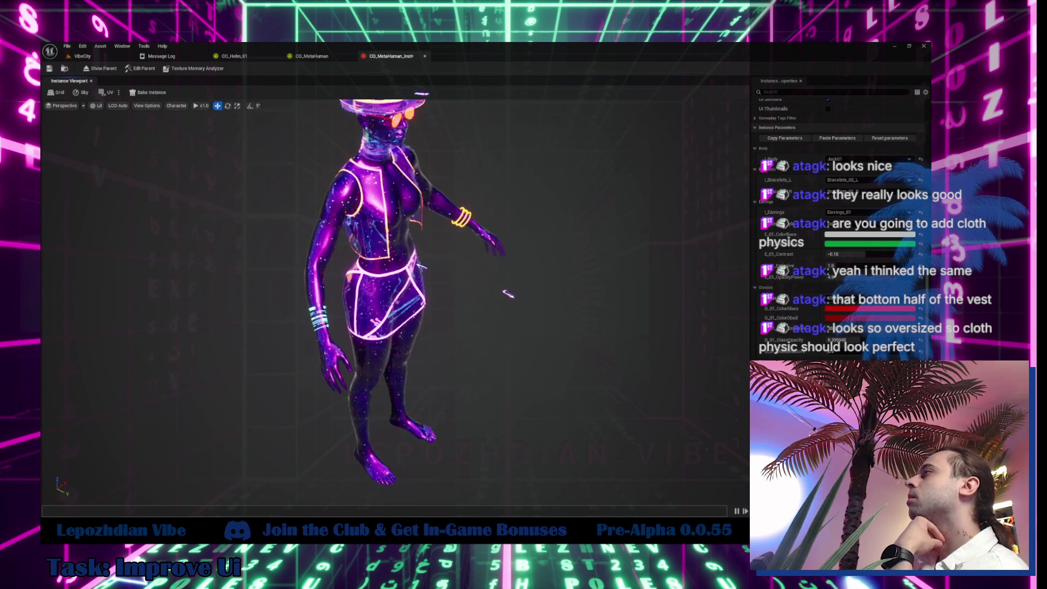
scroll(523, 141, "up", 3)
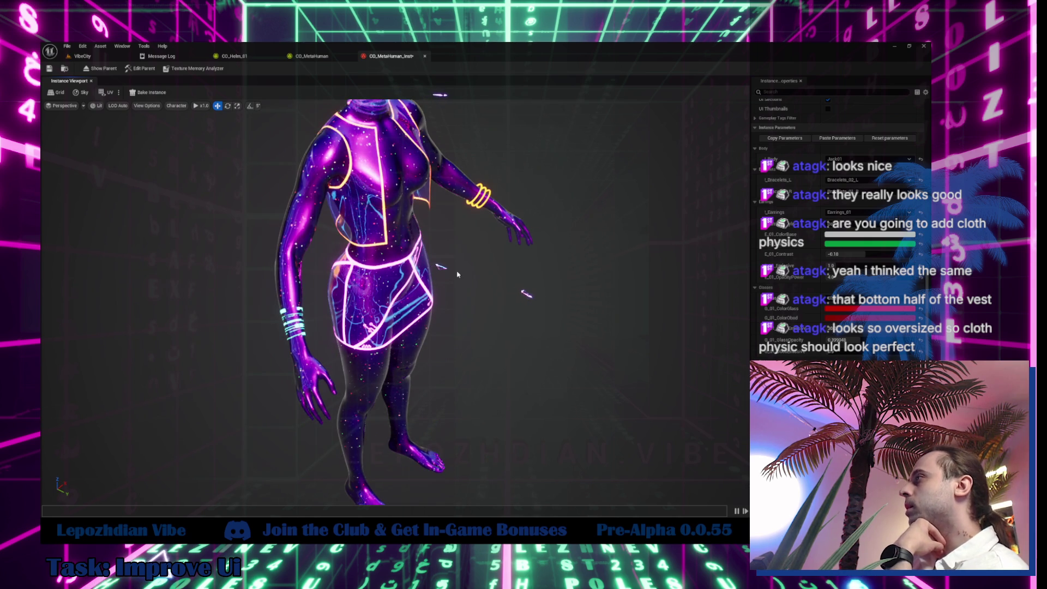
scroll(389, 357, "down", 2)
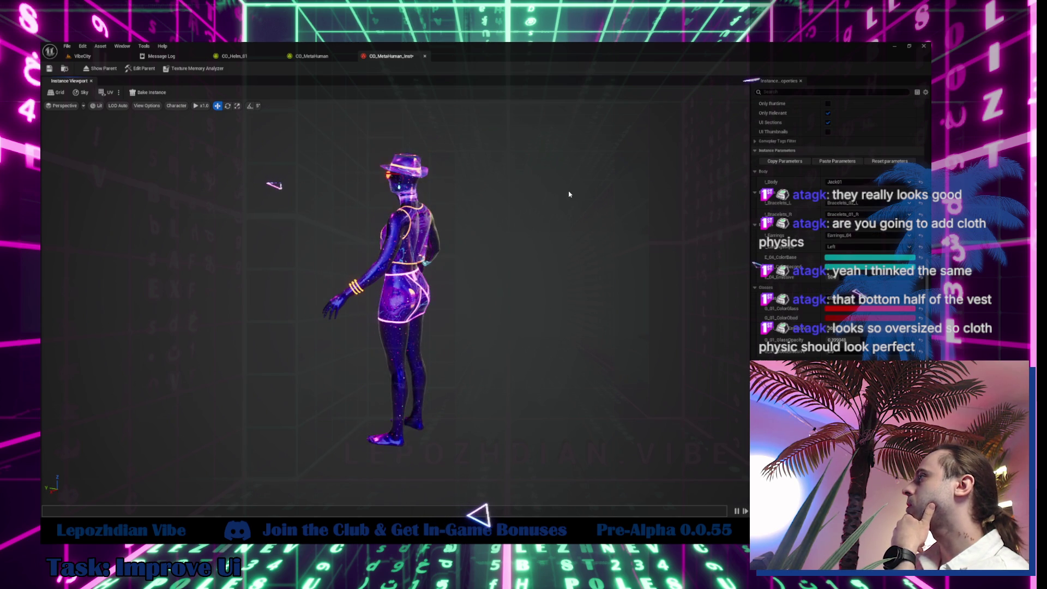
Set the earring style to Both so Earrings_04 show on both ears.
scroll(569, 194, "up", 5)
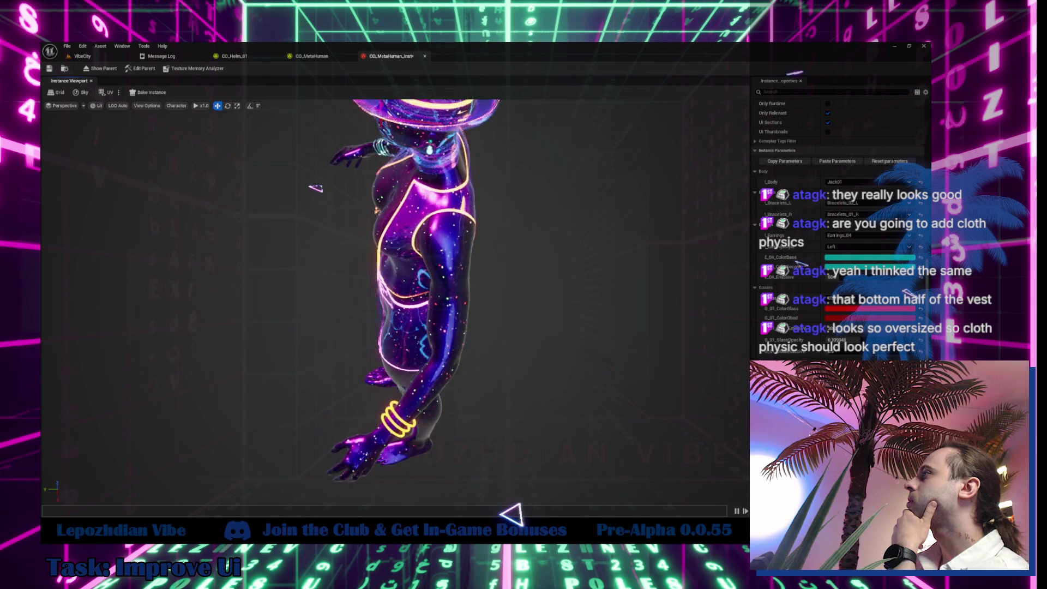
left_click(845, 246)
left_click(834, 276)
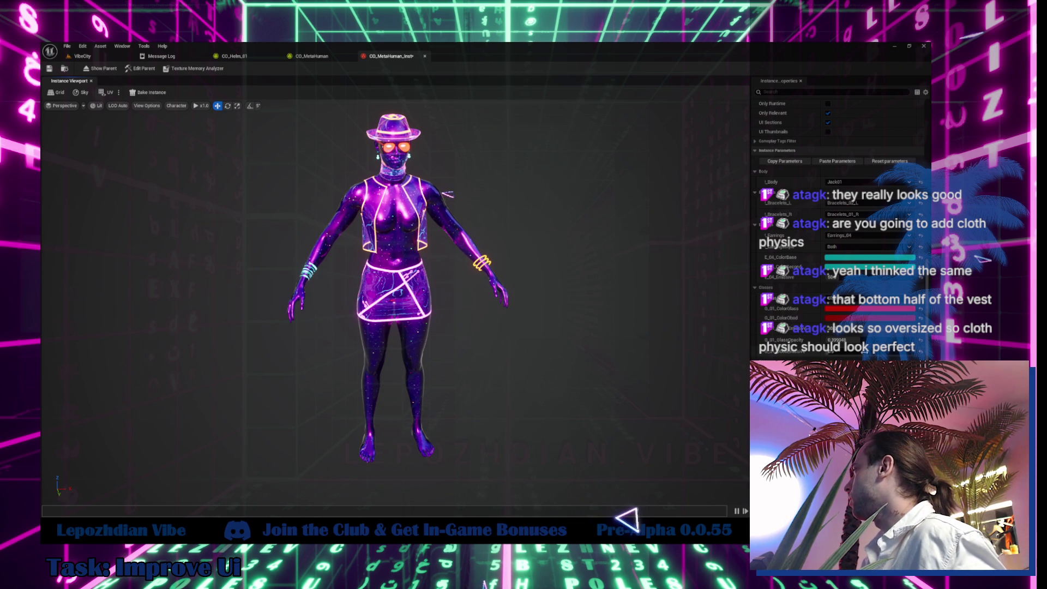
left_click(849, 184)
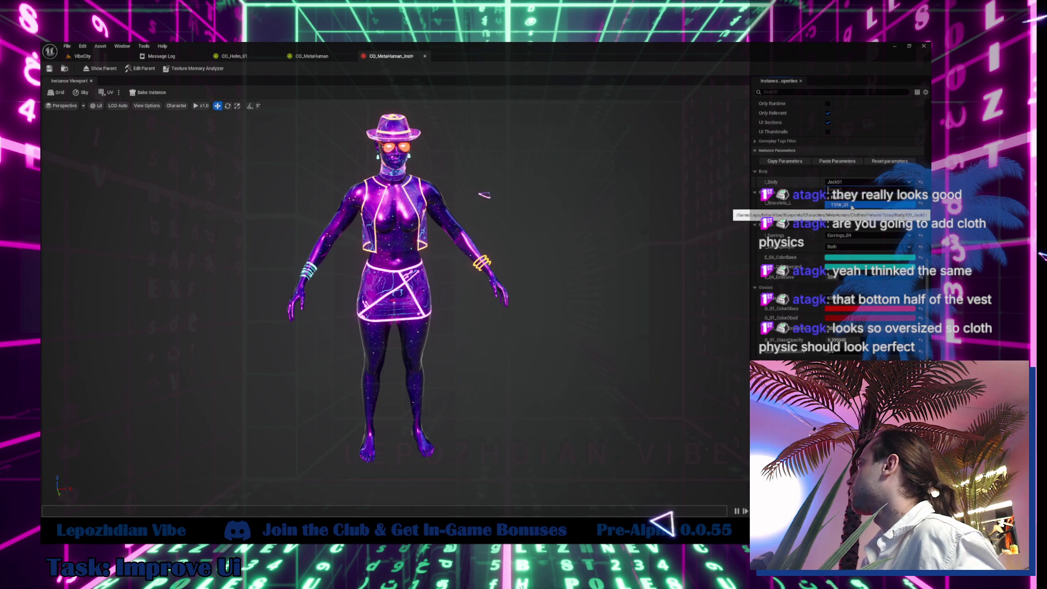
Choose TShir_01 instead of Jack01 as the L_Body garment.
left_click(851, 206)
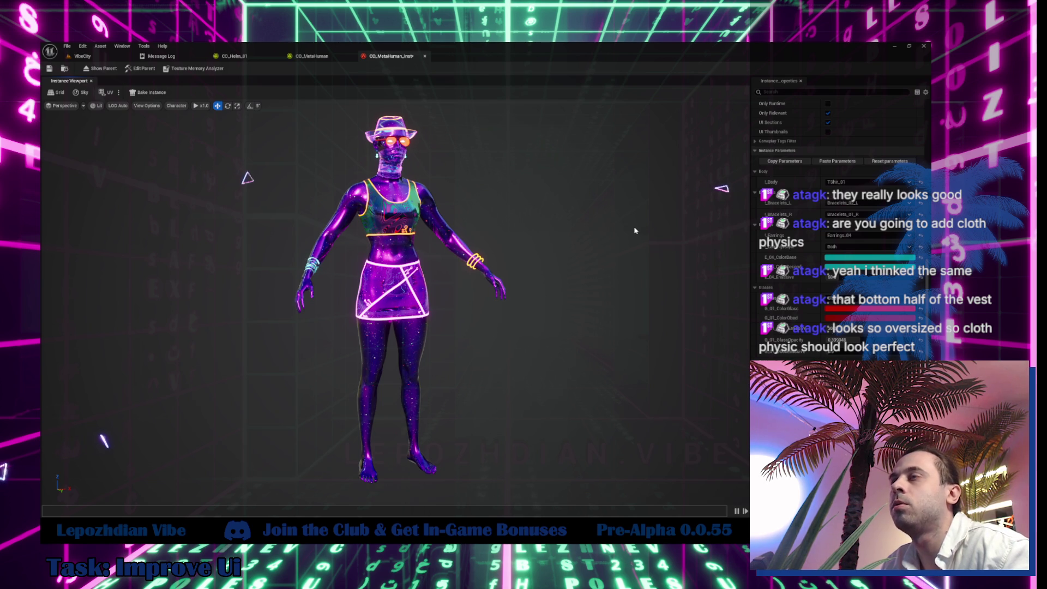
Orbit around the character's back, front and top, then switch to the VibeCity level.
left_click_drag(628, 235, 733, 235)
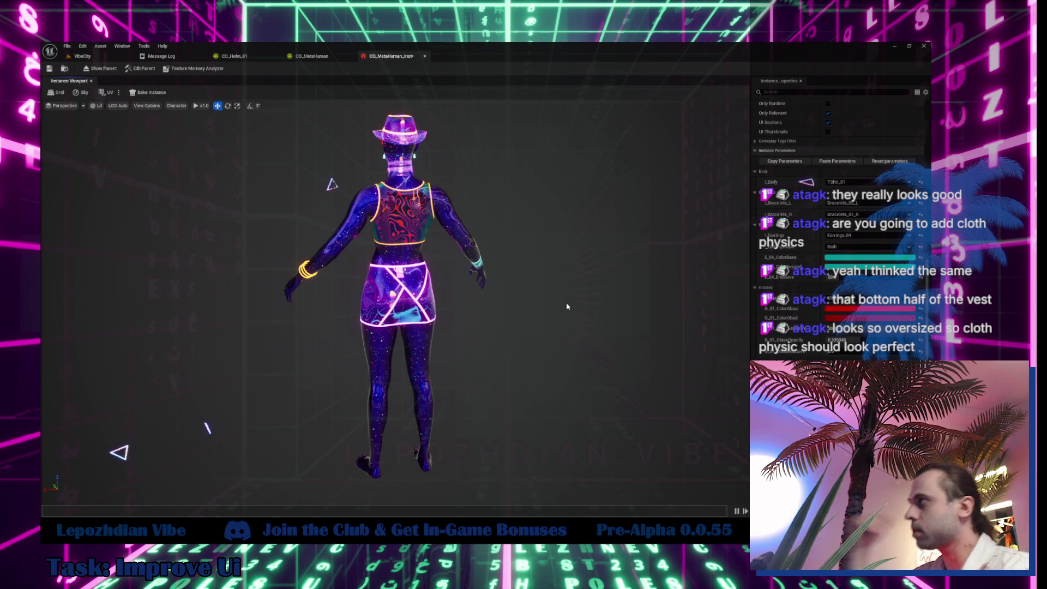
left_click_drag(567, 306, 692, 307)
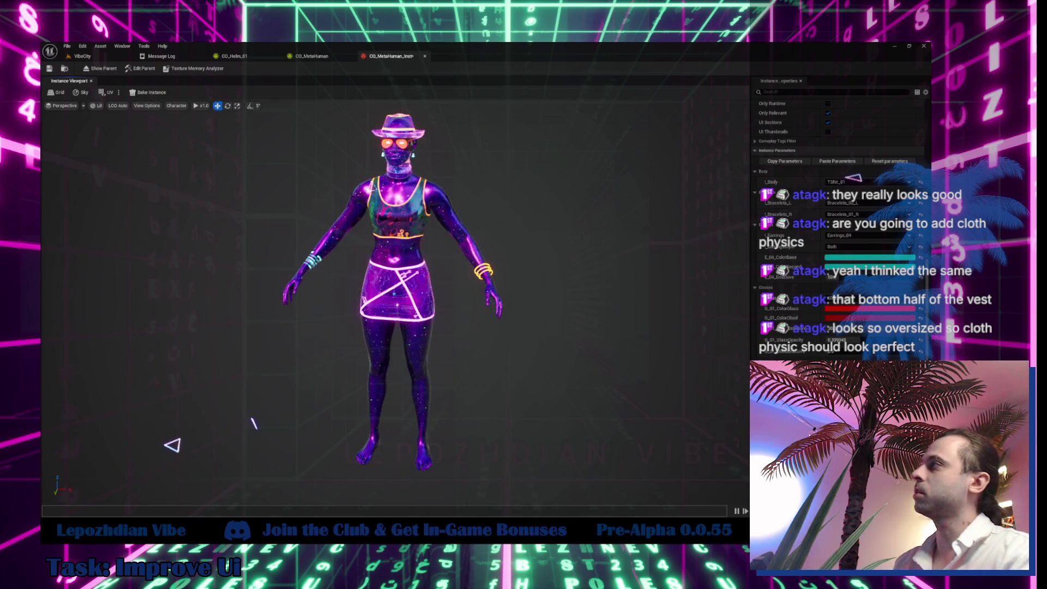
mouse_move(692, 307)
left_mouse_down()
mouse_move(692, 403)
mouse_move(660, 403)
mouse_move(660, 425)
mouse_move(657, 403)
mouse_move(673, 404)
mouse_move(682, 441)
mouse_move(682, 409)
left_mouse_up()
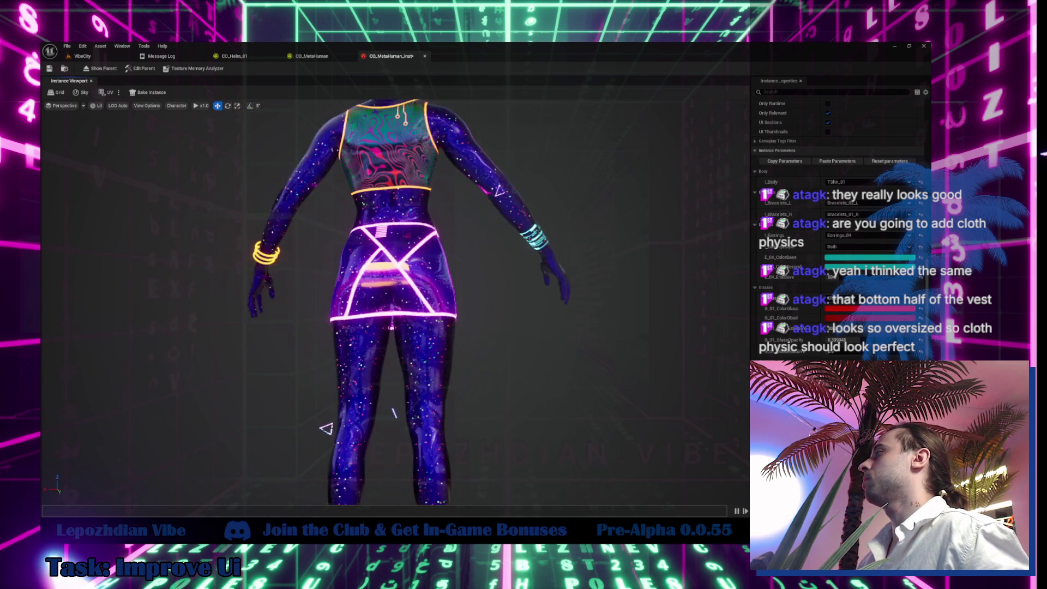
mouse_move(682, 408)
left_mouse_down()
mouse_move(693, 442)
mouse_move(678, 401)
left_mouse_up()
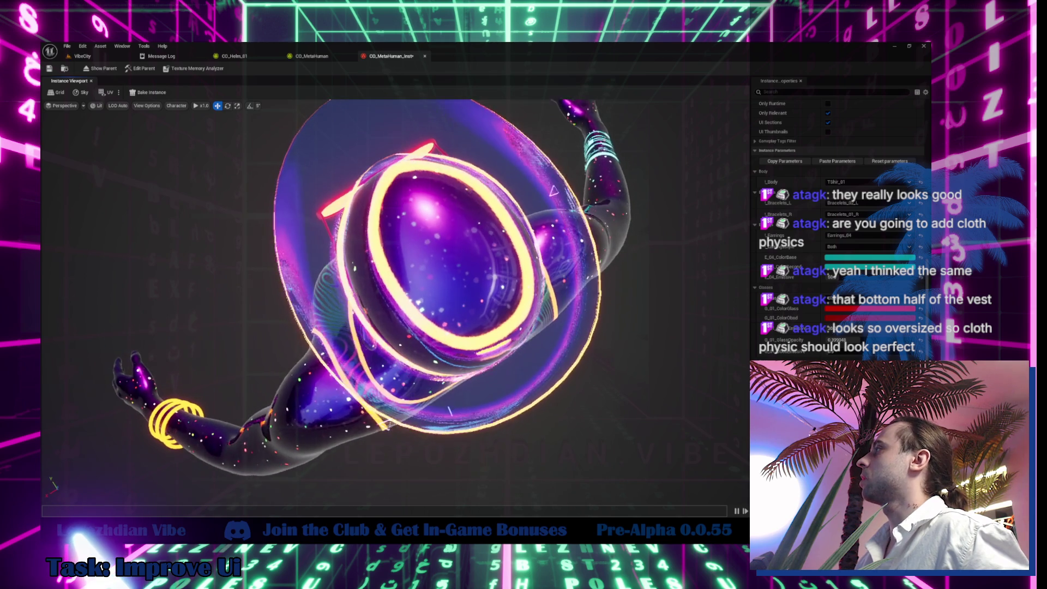
left_click_drag(381, 272, 365, 322)
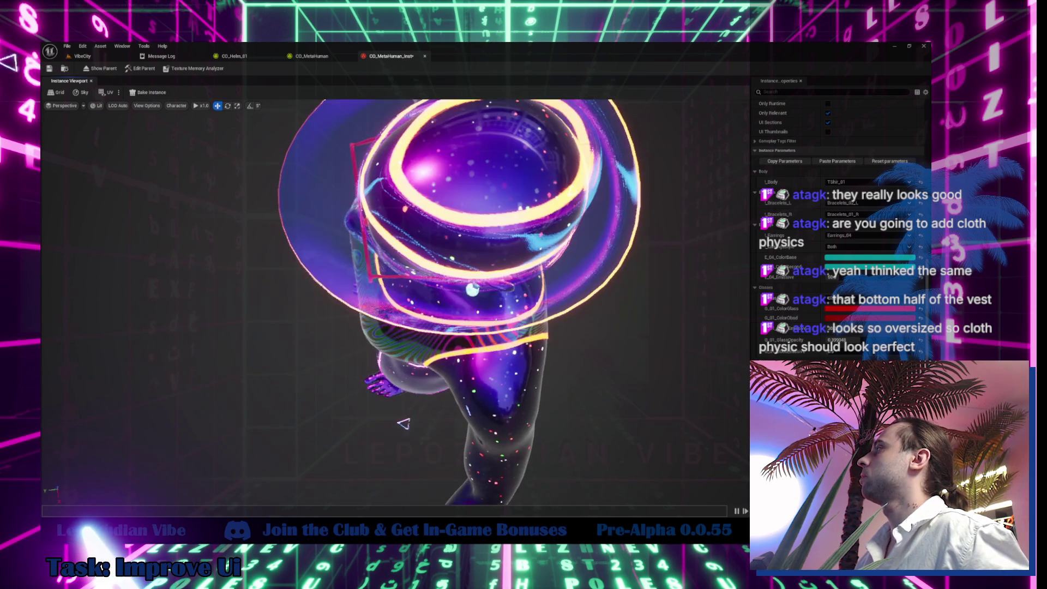
left_click(64, 69)
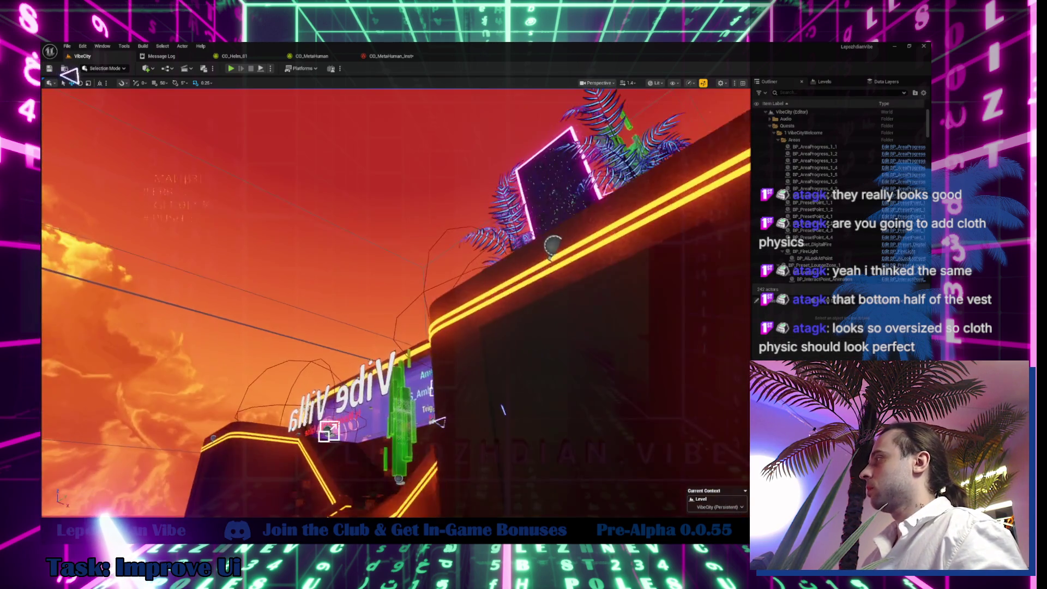
Focus the level camera on the MetaHuman and orbit to view her from above.
key("ctrl+space")
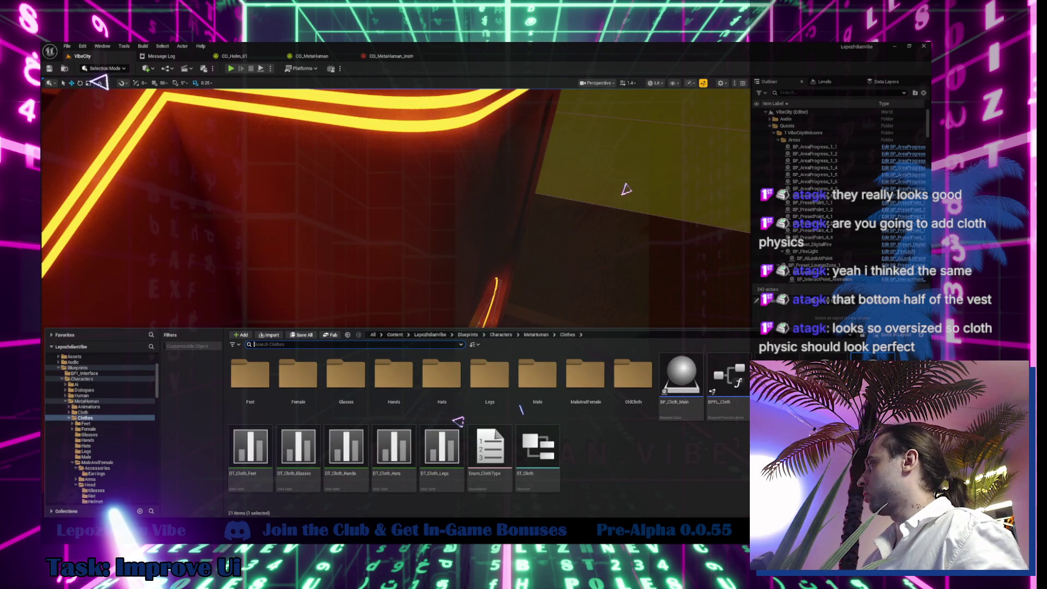
left_click(457, 189)
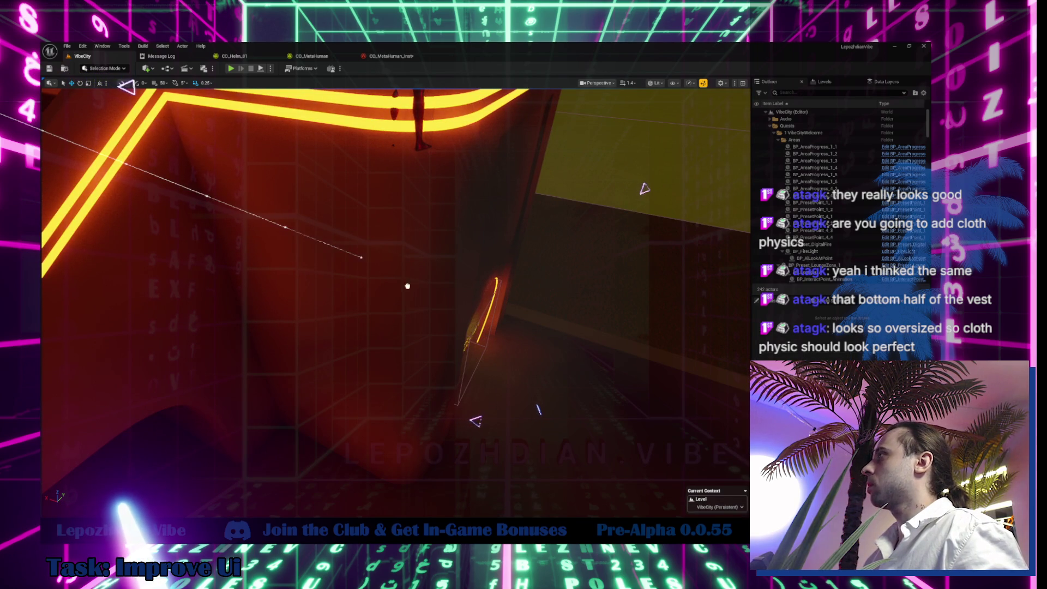
double_click(801, 245)
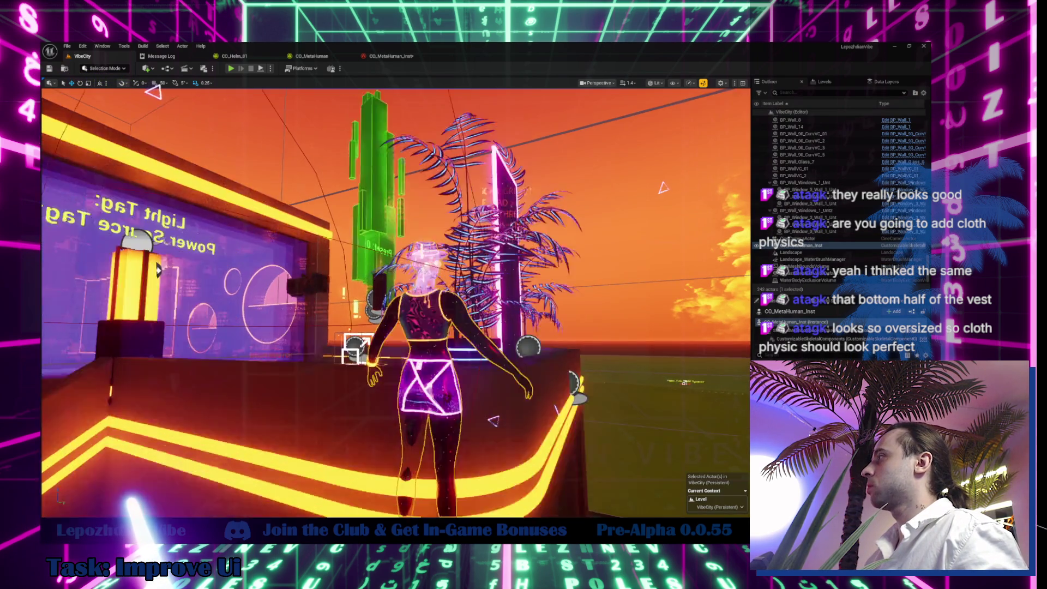
left_click_drag(382, 273, 532, 333)
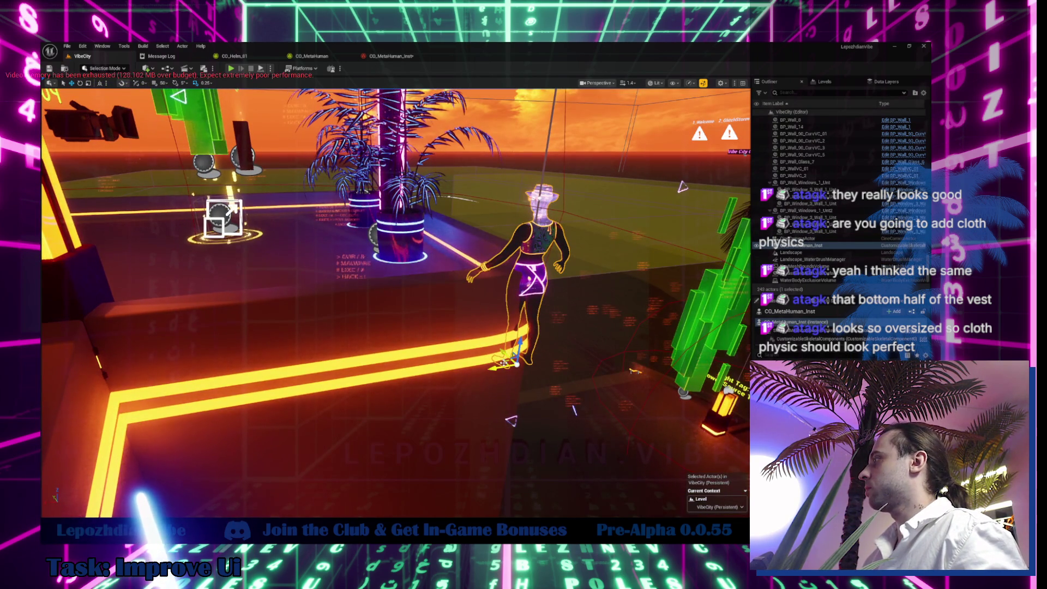
mouse_move(510, 297)
left_mouse_down()
mouse_move(496, 256)
mouse_move(267, 273)
mouse_move(338, 256)
mouse_move(359, 229)
left_mouse_up()
key("f")
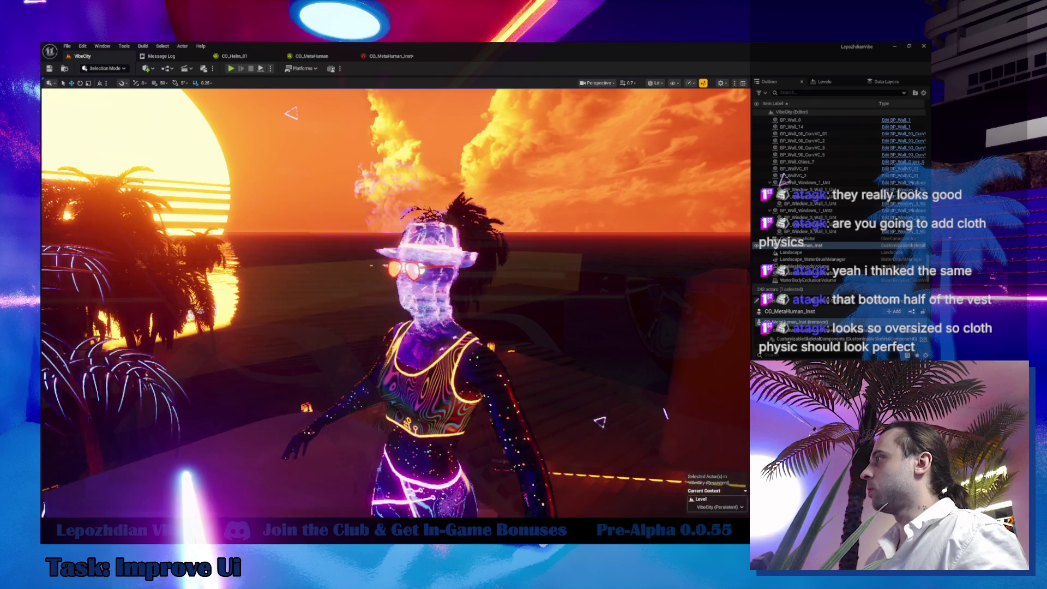
scroll(289, 307, "down", 1)
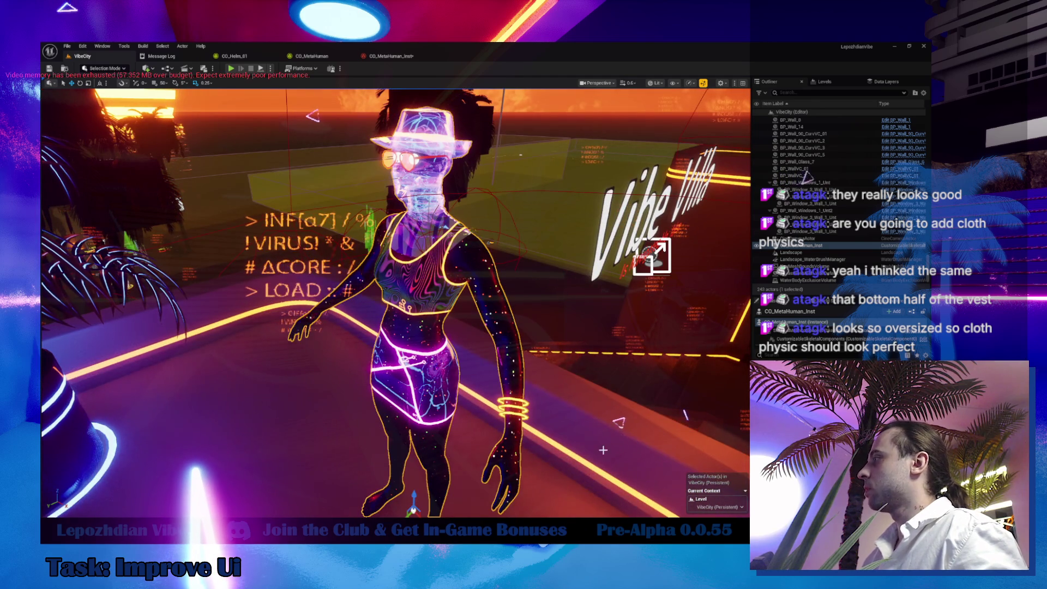
Select the BP_Atmosphere_SunSet actor, fly the camera around the character with WASD, and start play mode.
left_click(602, 450)
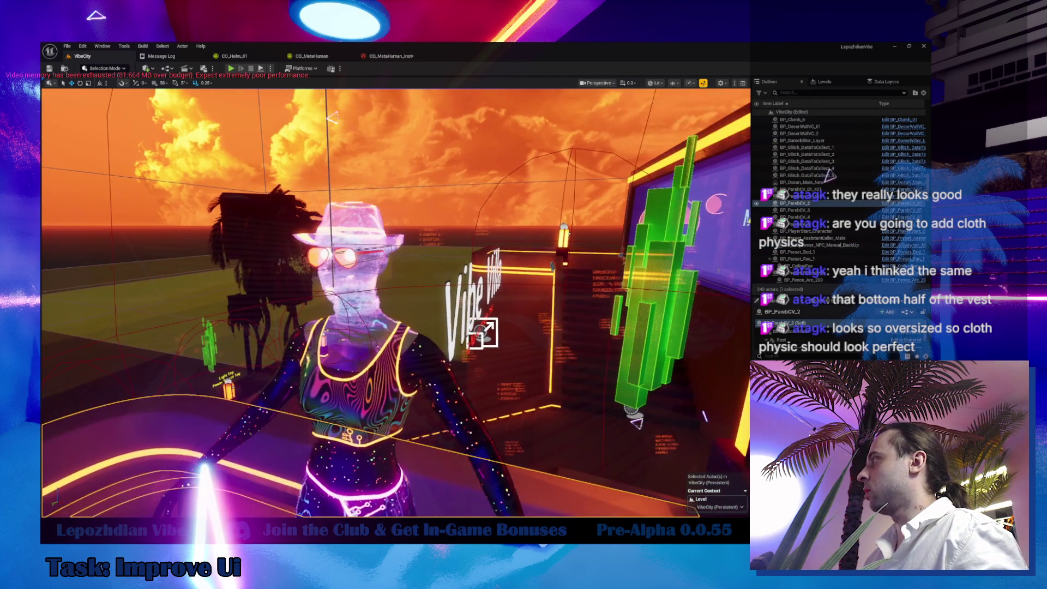
scroll(395, 303, "up", 3)
scroll(395, 302, "down", 3)
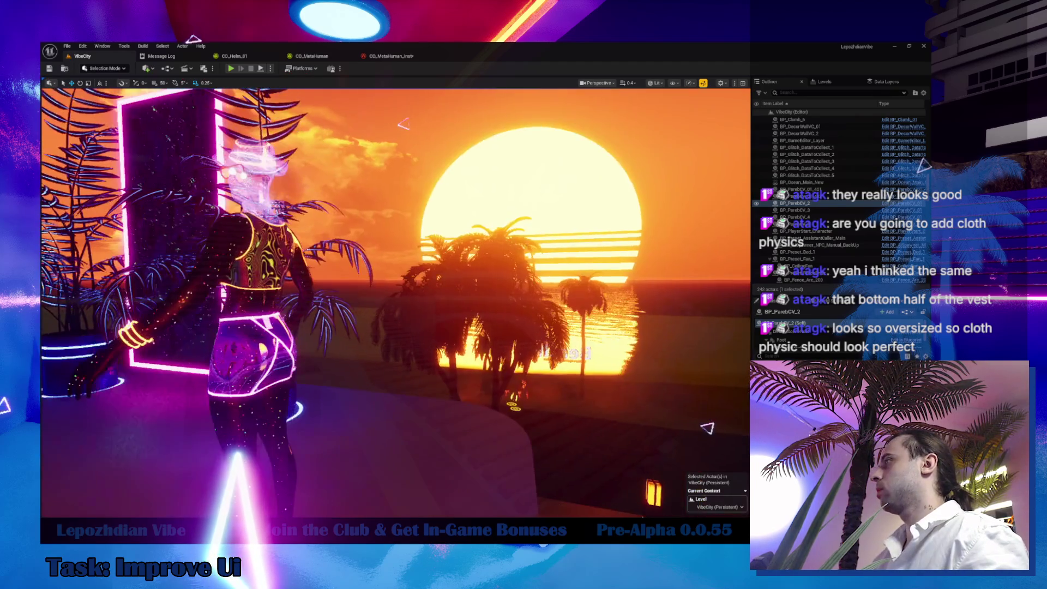
left_click(593, 165)
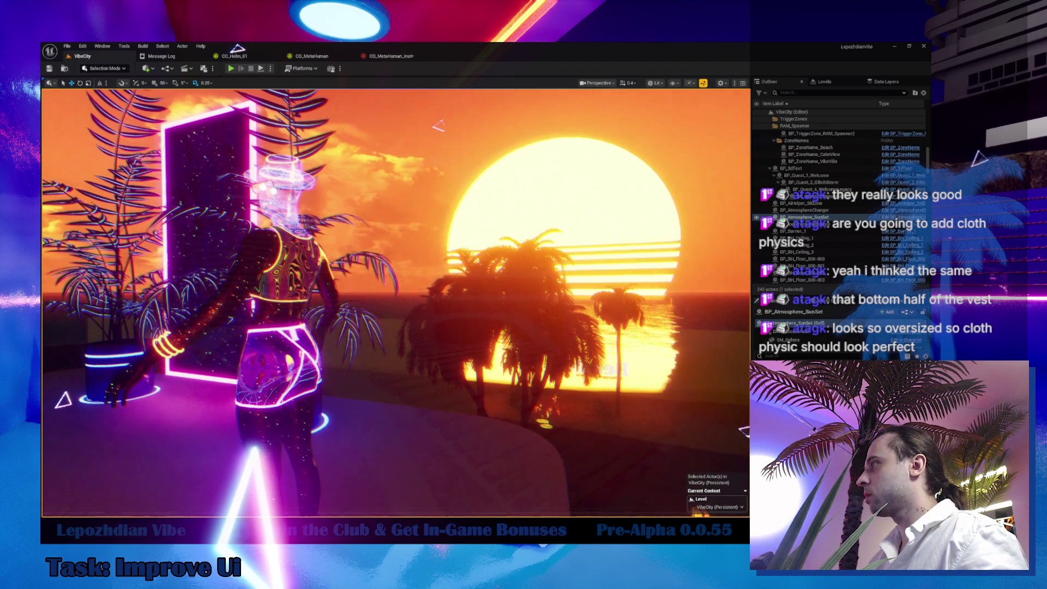
key("w")
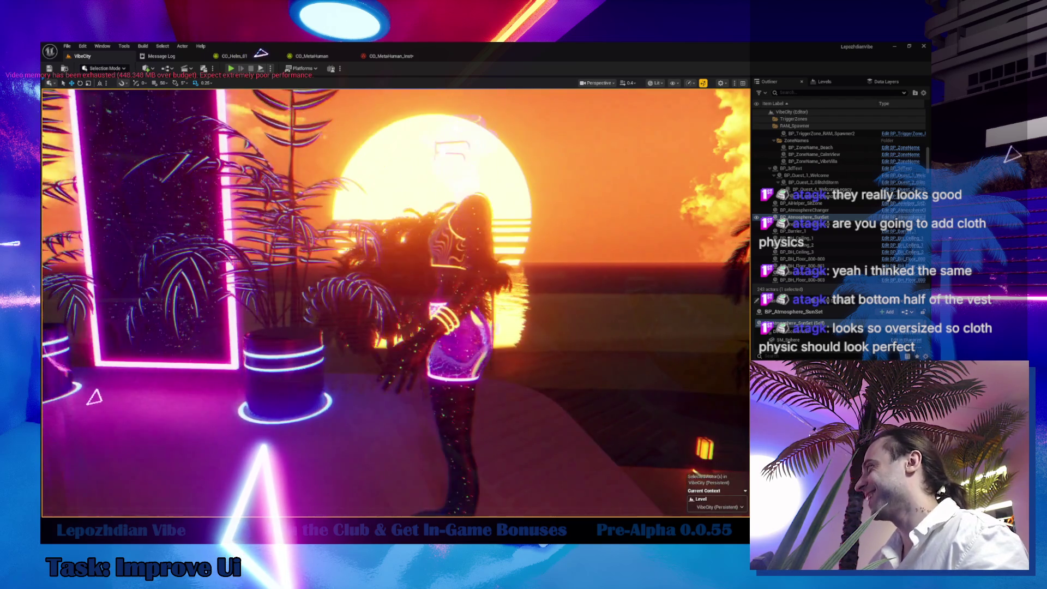
key("d")
key("a")
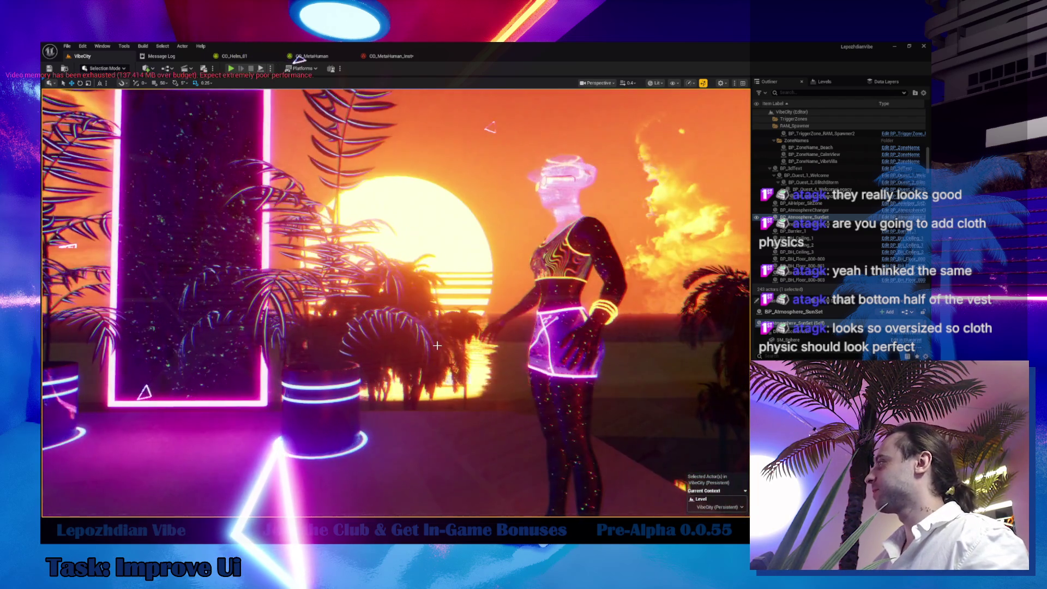
key("w")
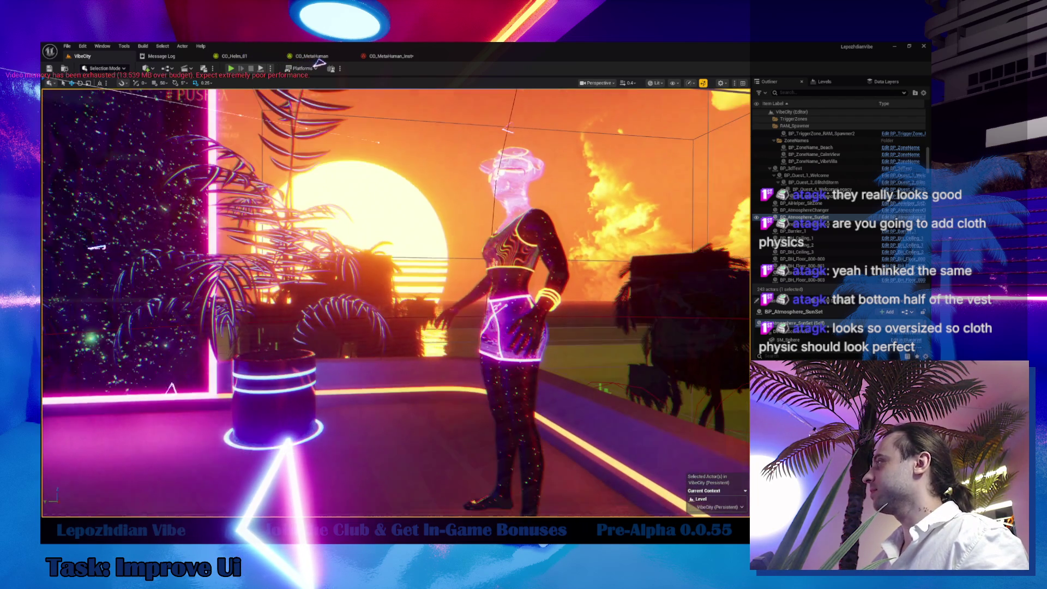
key("d")
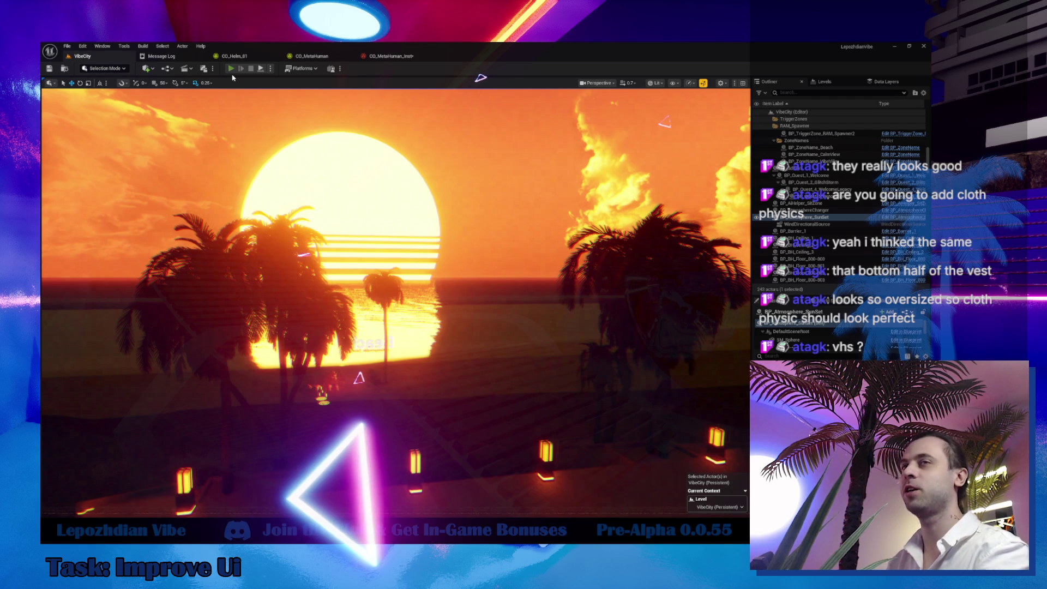
left_click(231, 68)
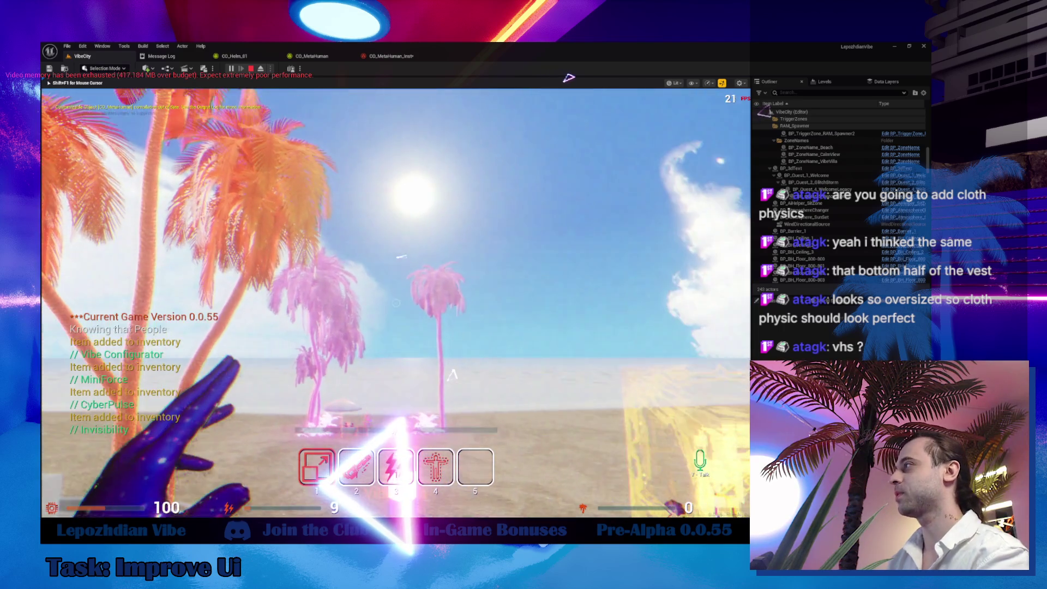
Enable the VHS effect under Post Process in the in-game Atmosphere settings, then hide the menu.
key("Tab")
left_click(481, 210)
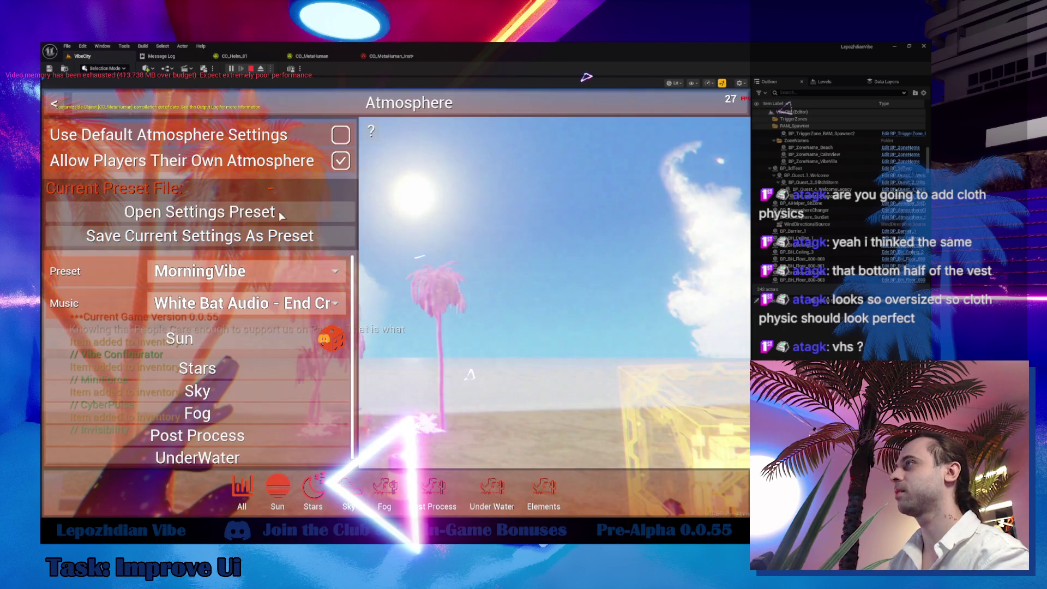
left_click(201, 432)
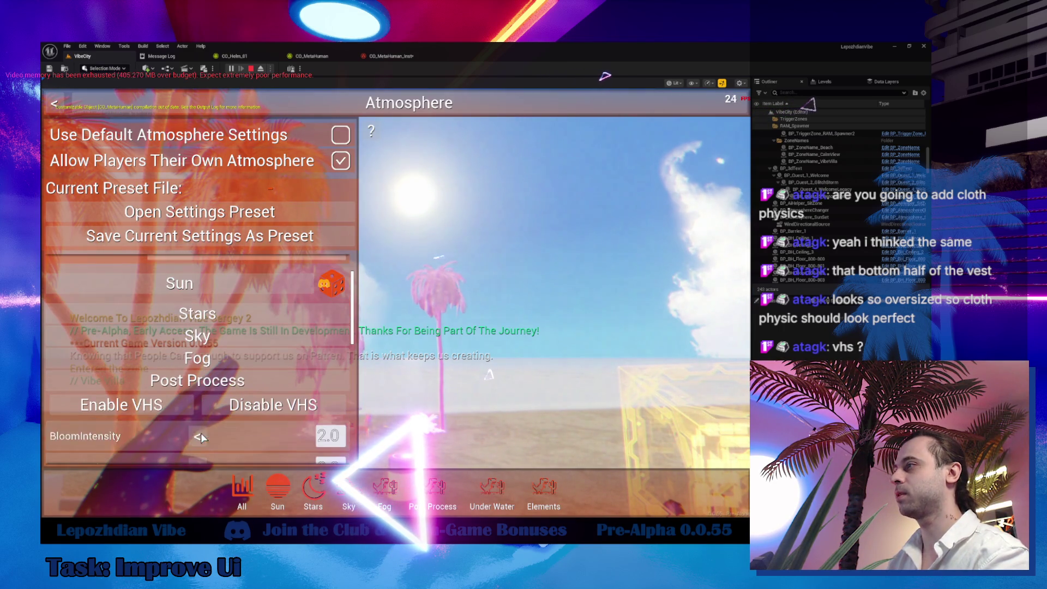
key("Tab")
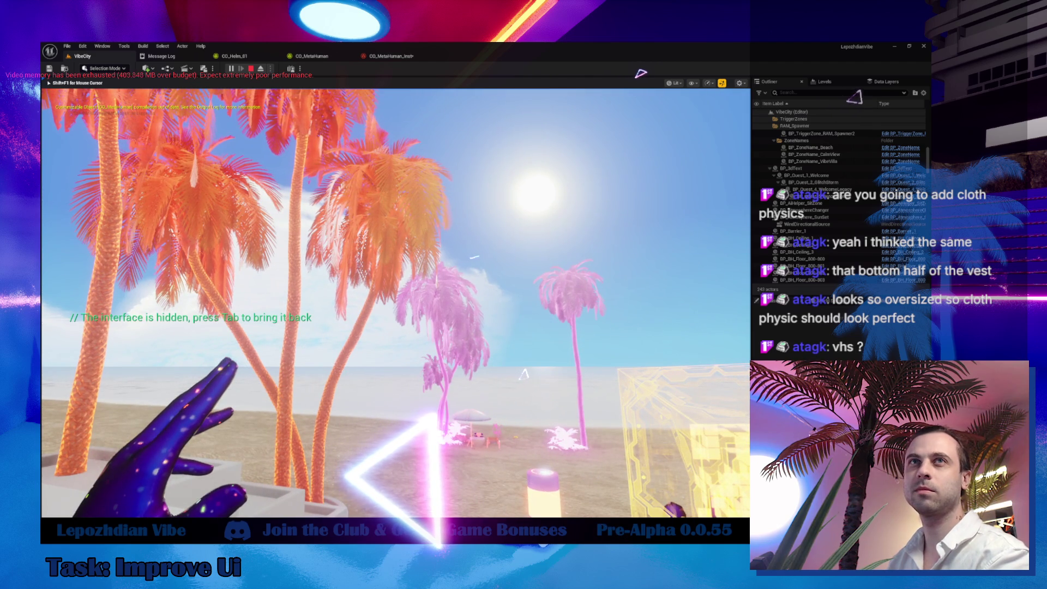
key("Tab")
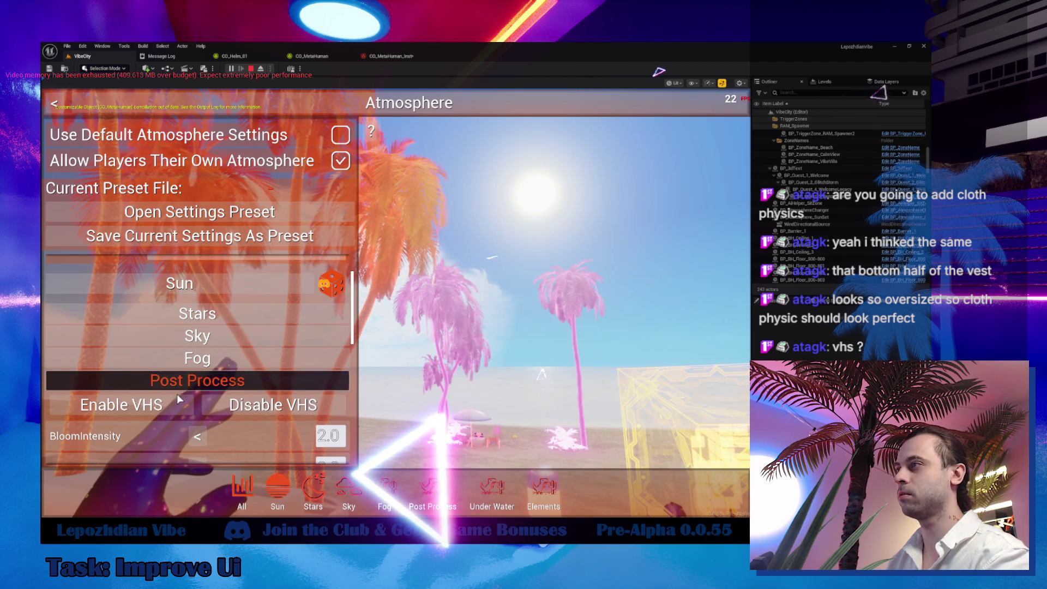
left_click(160, 411)
key("Tab")
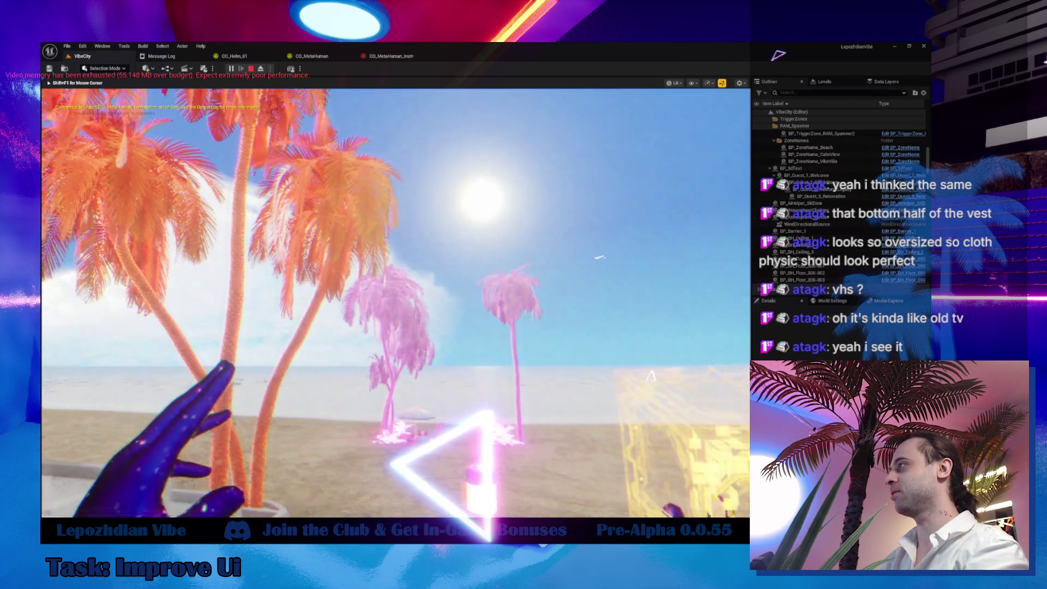
Apply the SynthRoad atmosphere preset and return to gameplay.
key("Tab")
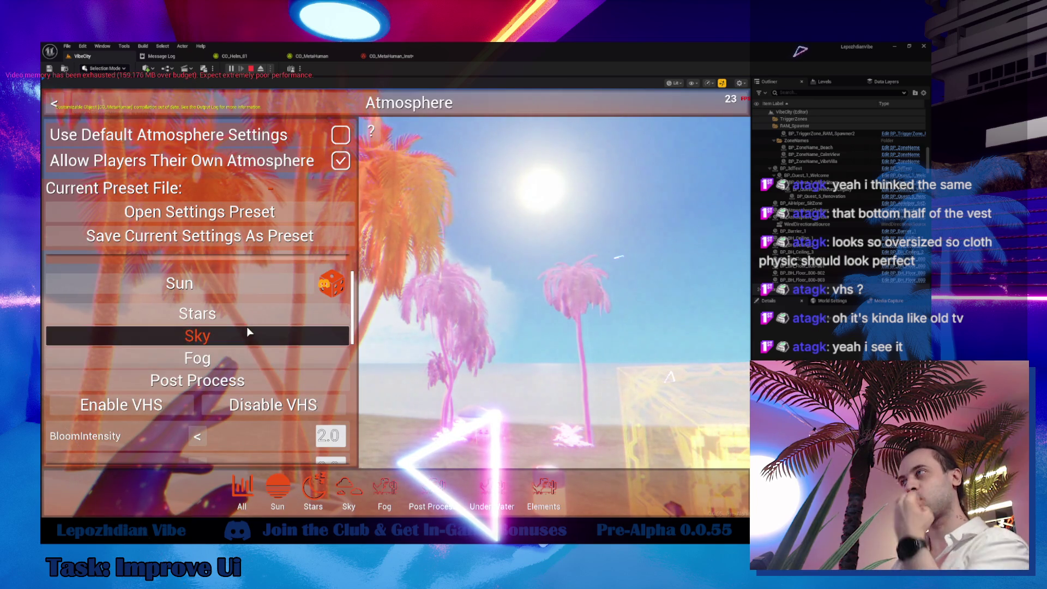
scroll(246, 322, "up", 2)
left_click(243, 268)
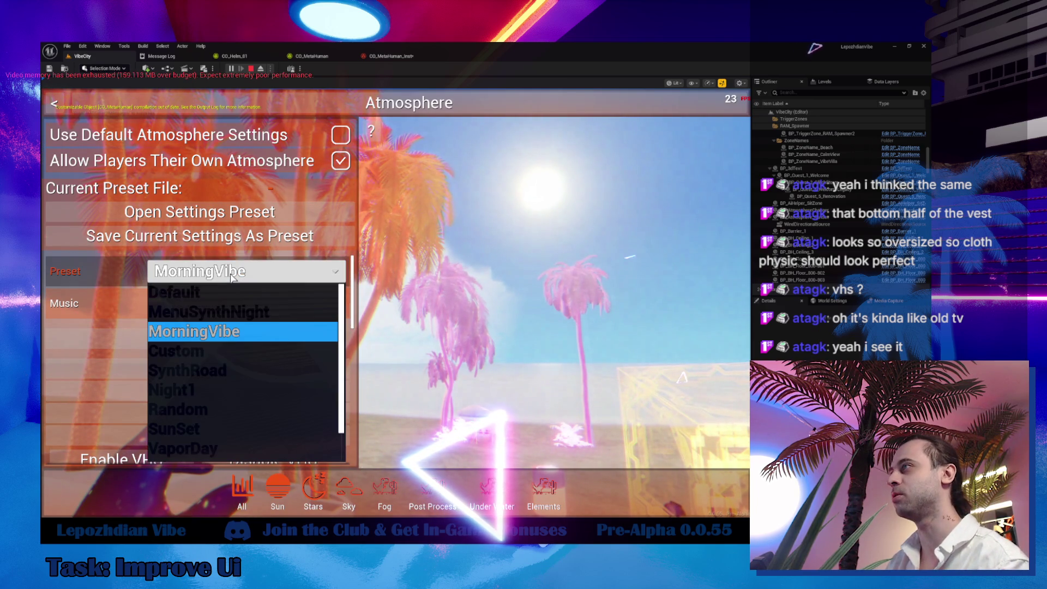
left_click(199, 370)
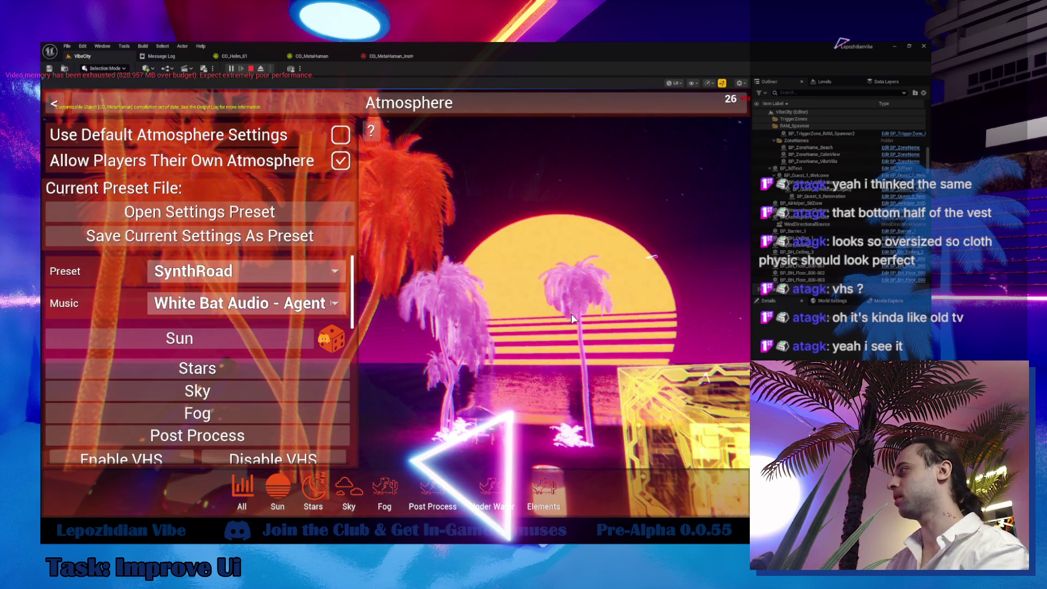
key("Escape")
key("Escape")
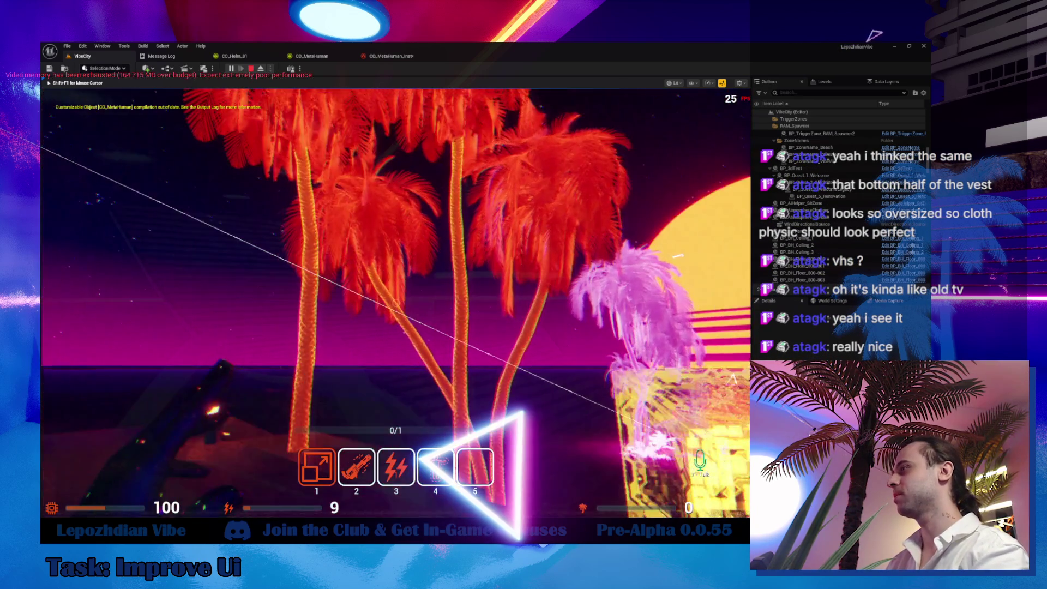
Switch between the gun in hotbar slot 2 and the glowing hand in slot 1, then stop play.
mouse_move(396, 303)
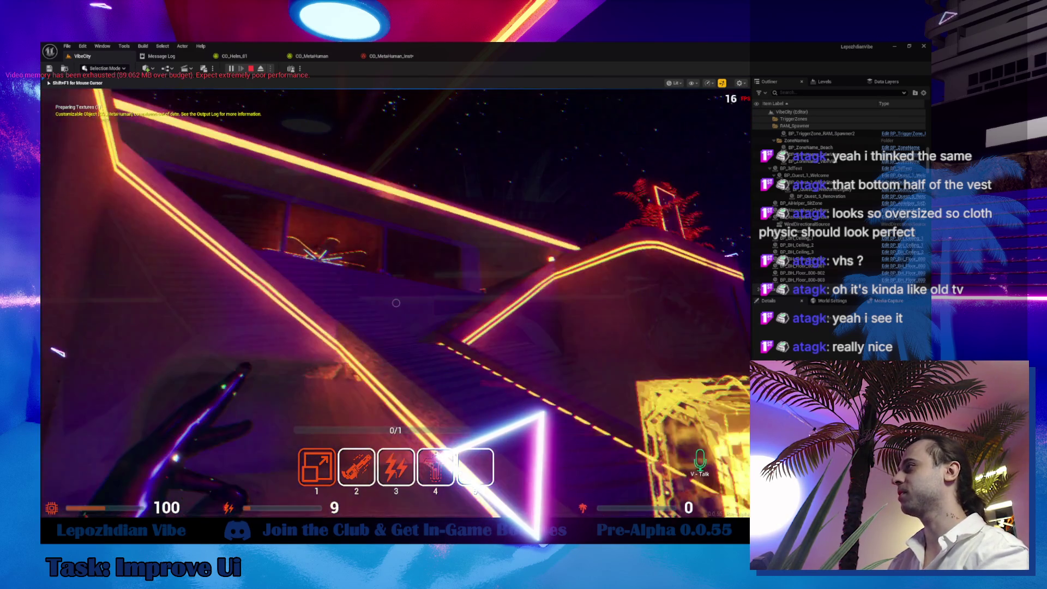
key("2")
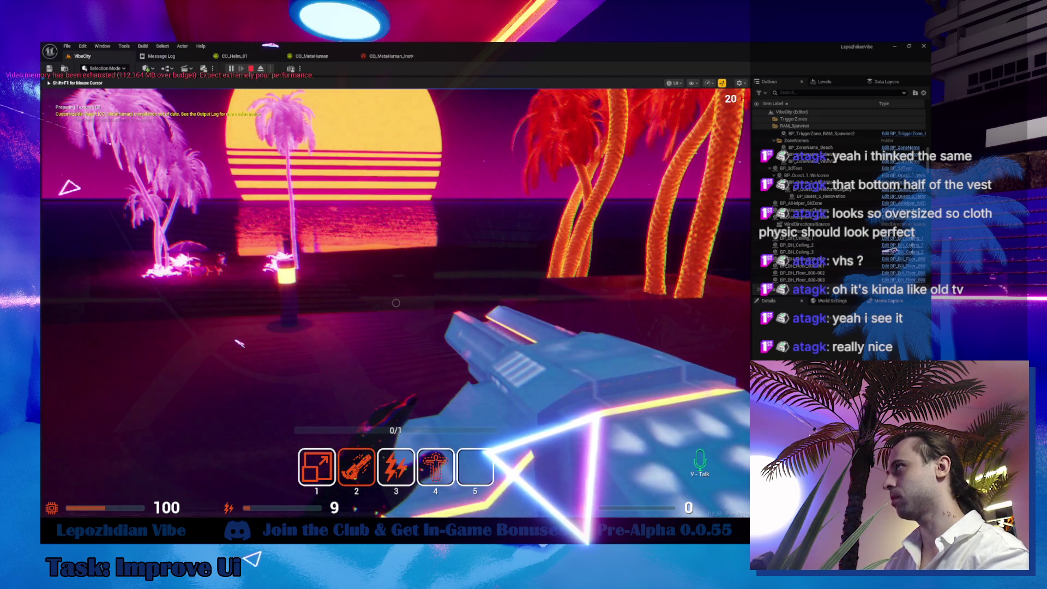
key("1")
key("2")
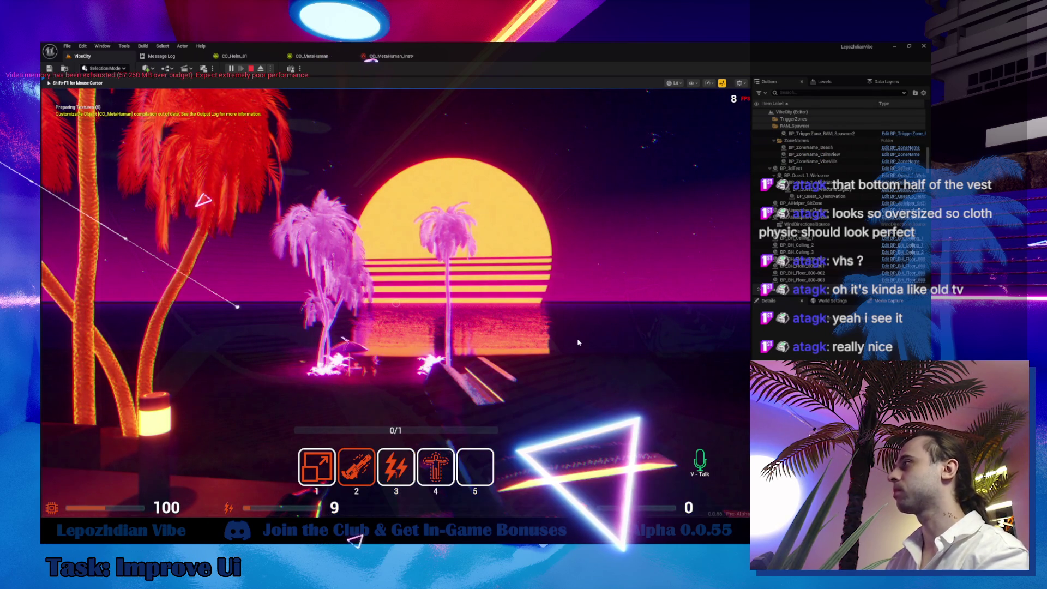
key("Escape")
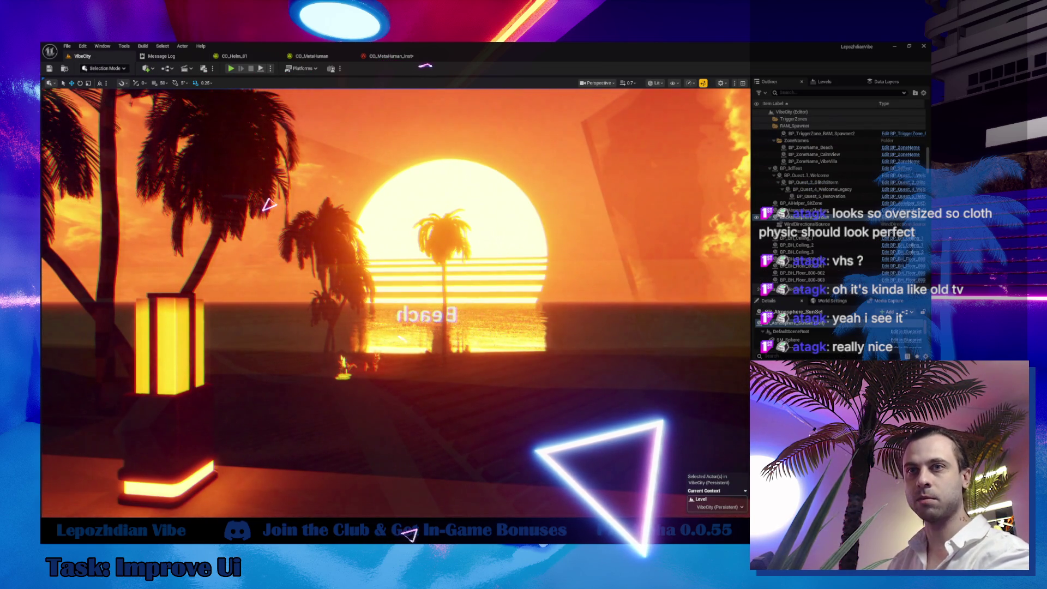
Open Task Manager, save all Unreal assets with File > Save All, and bring Task Manager forward.
right_click(430, 537)
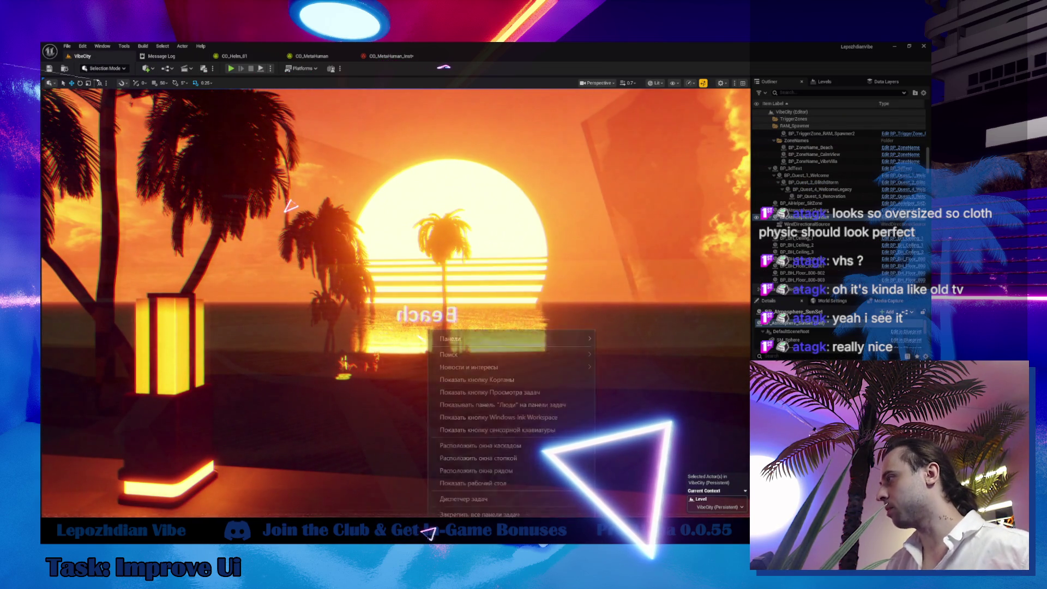
left_click(456, 498)
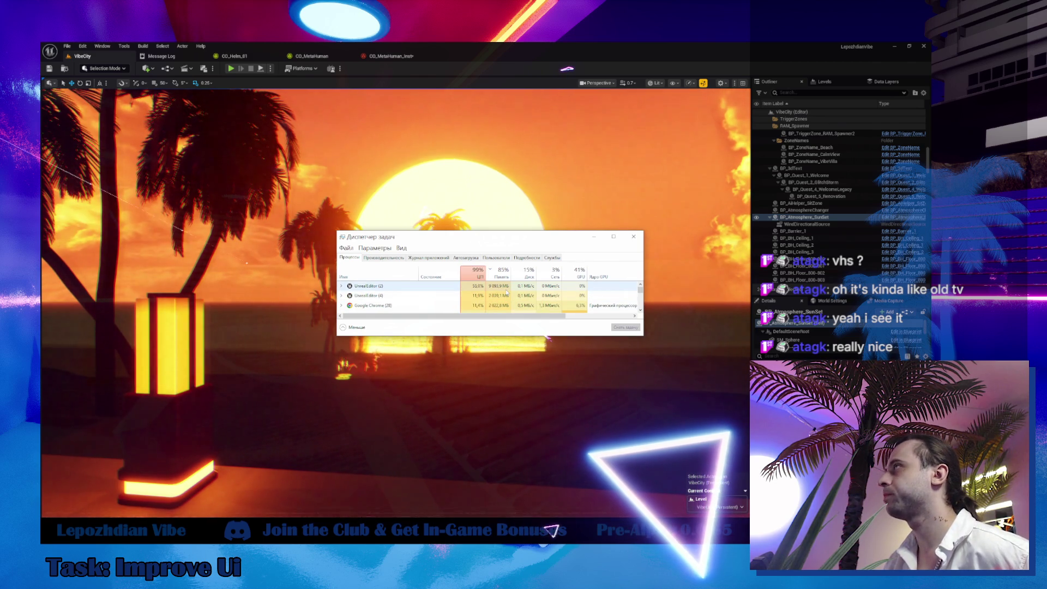
left_click(93, 57)
left_click(67, 46)
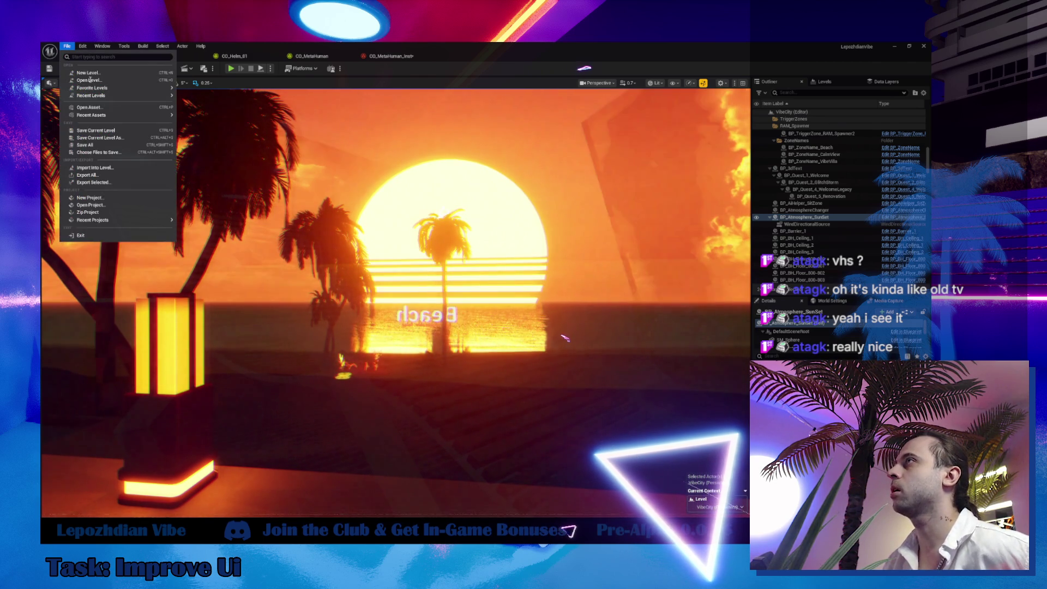
left_click(115, 145)
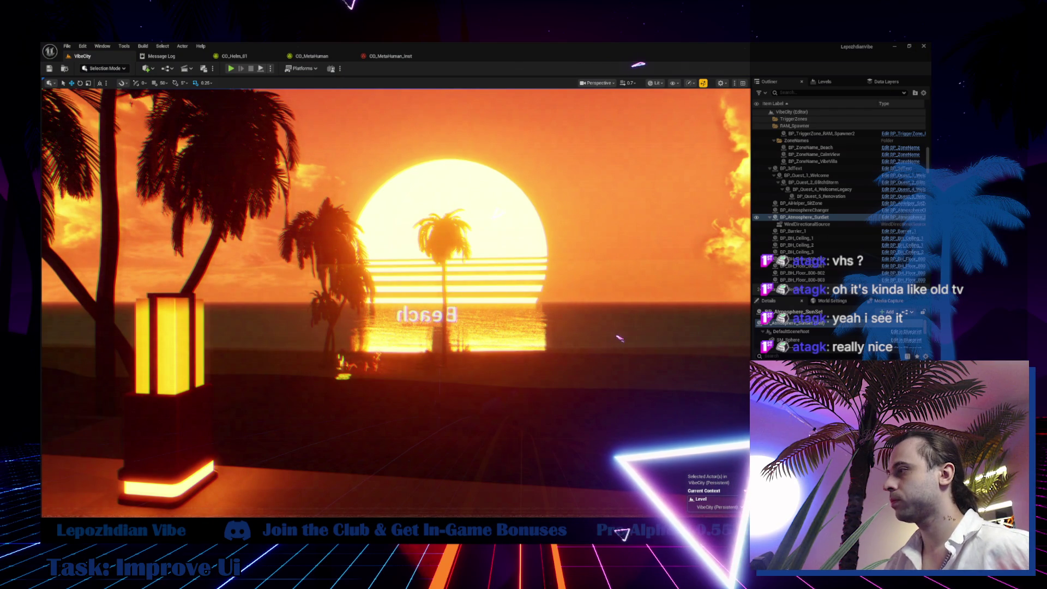
key("ctrl+shift+Escape")
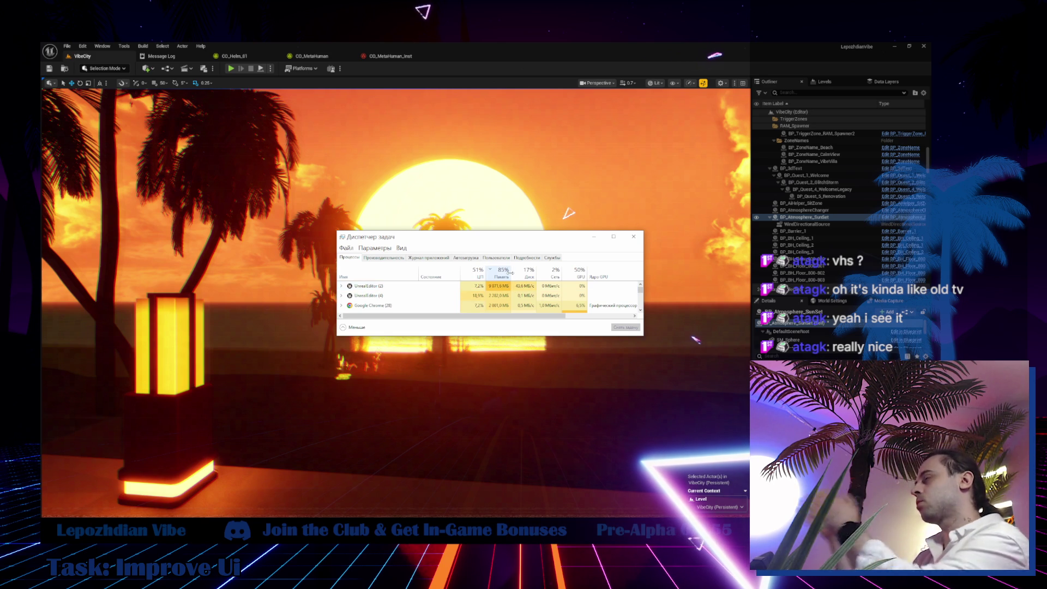
Review Obsidian's WORK.WAS.DONE note, select the LepozhdianVibe process in Task Manager, and minimize Obsidian.
key("alt+Tab")
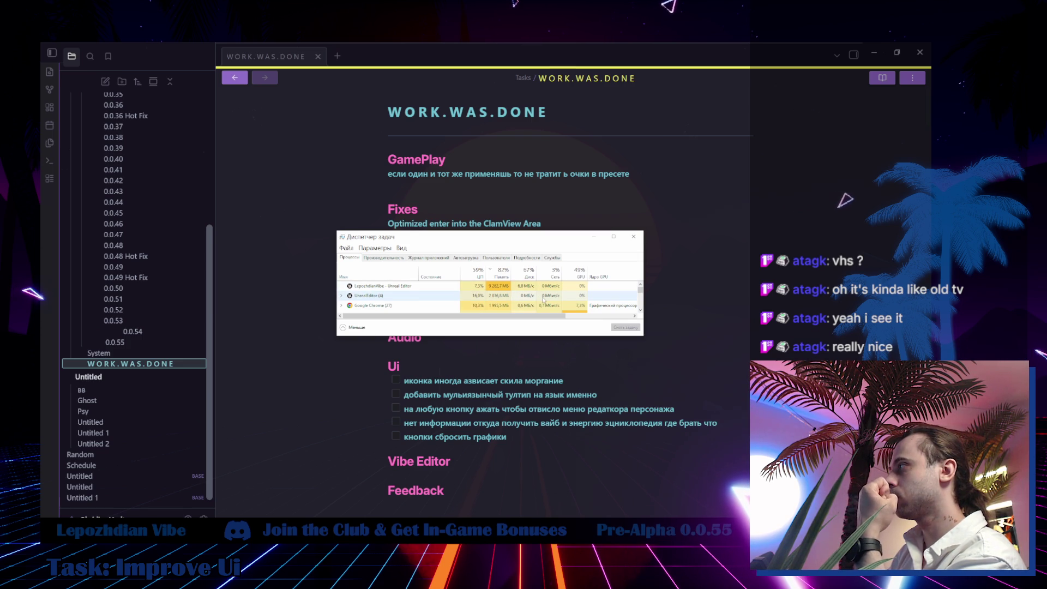
left_click(539, 288)
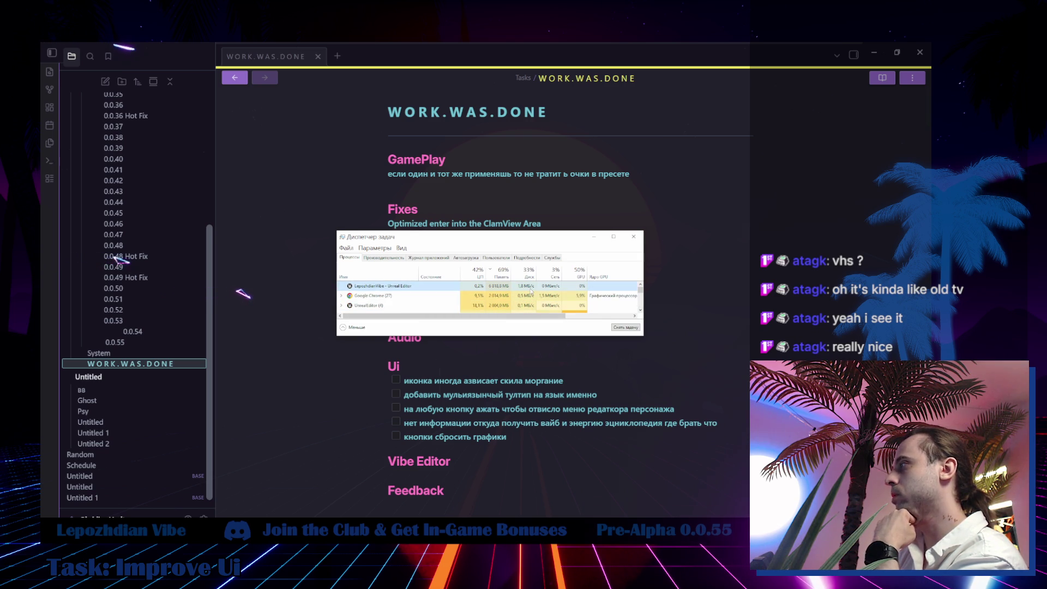
key("alt+Tab")
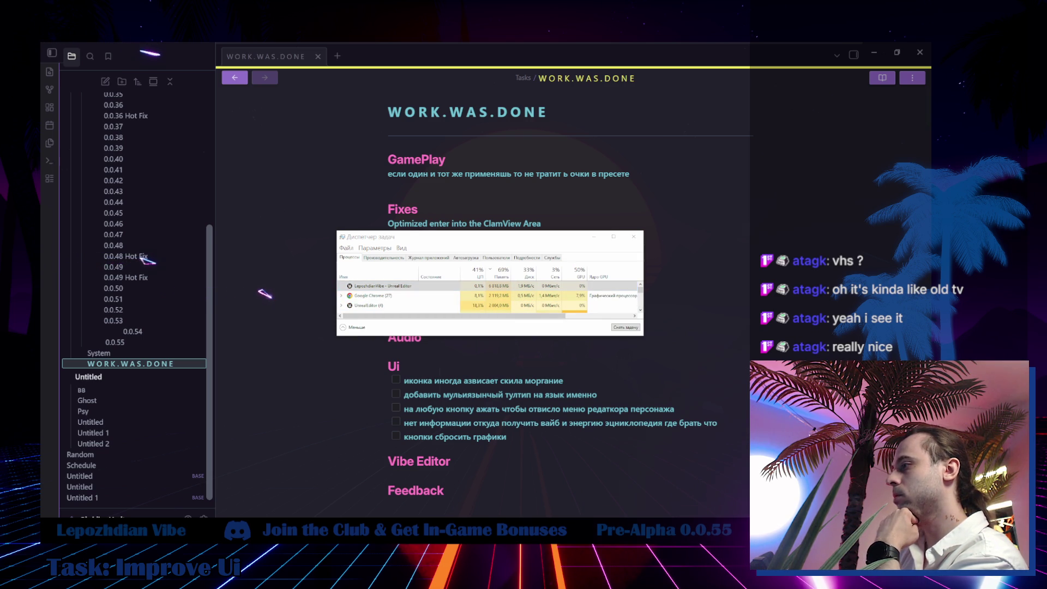
key("Escape")
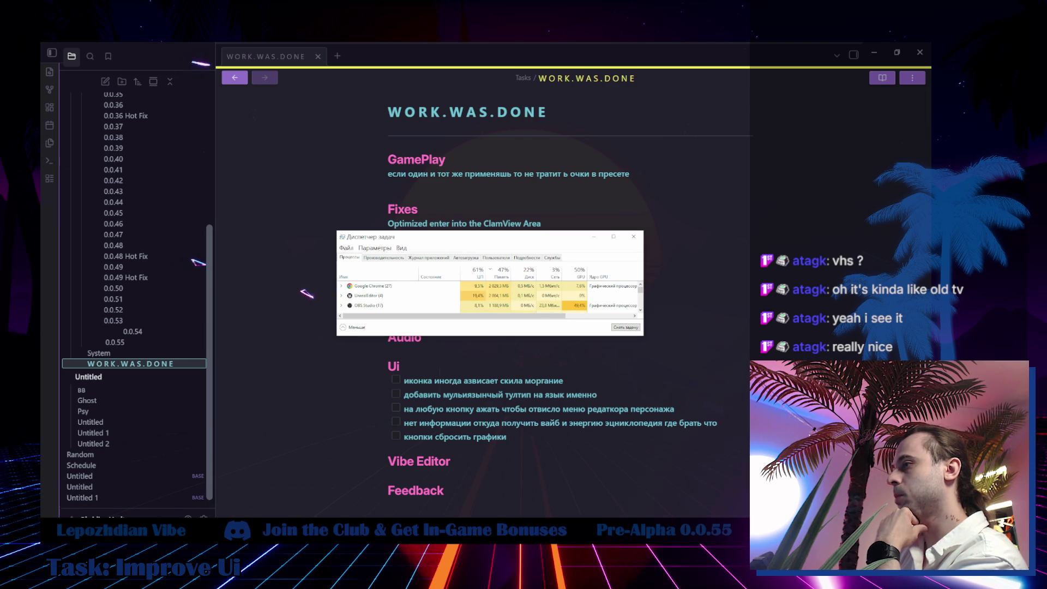
mouse_move(106, 526)
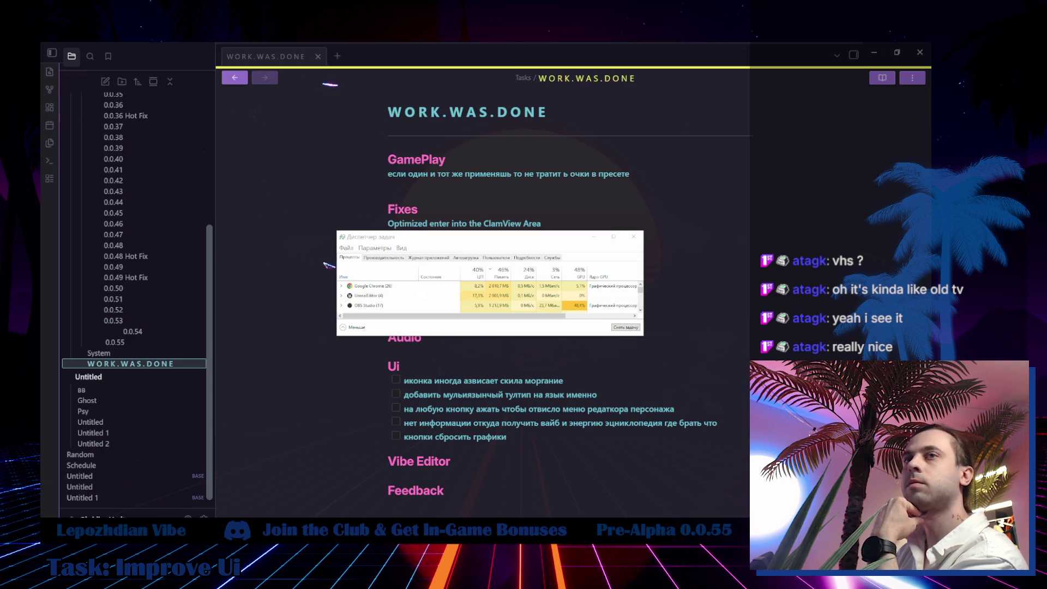
left_click(884, 58)
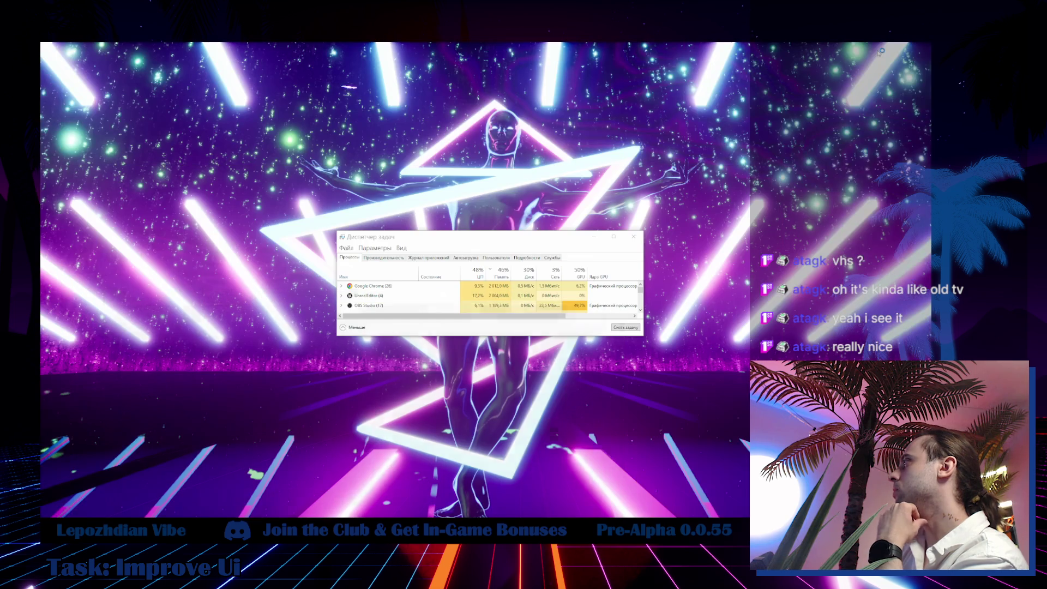
Minimize Task Manager to reveal the neon animated desktop wallpaper.
left_click(595, 236)
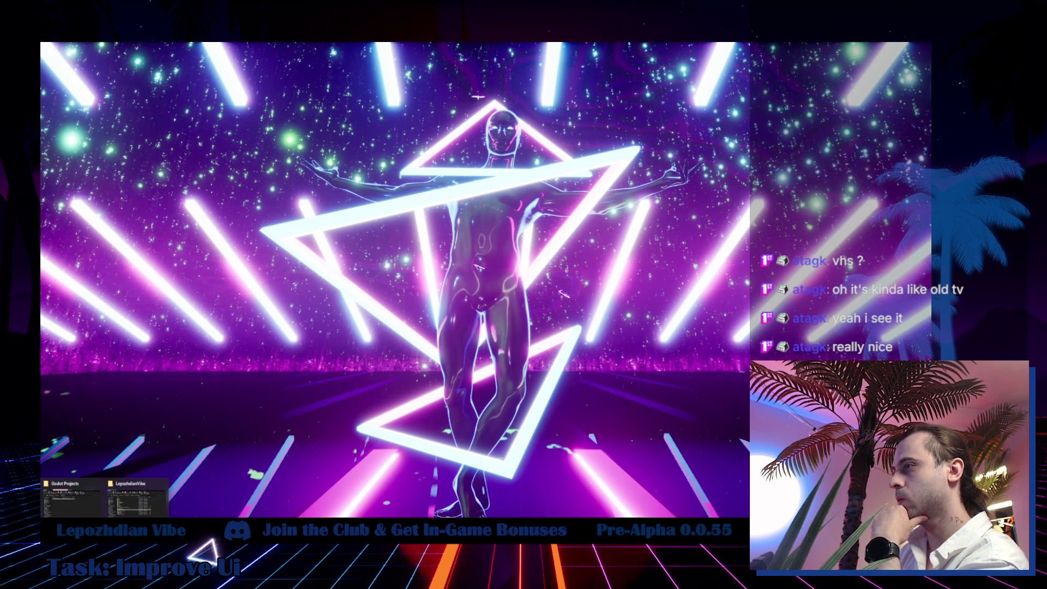
mouse_move(254, 517)
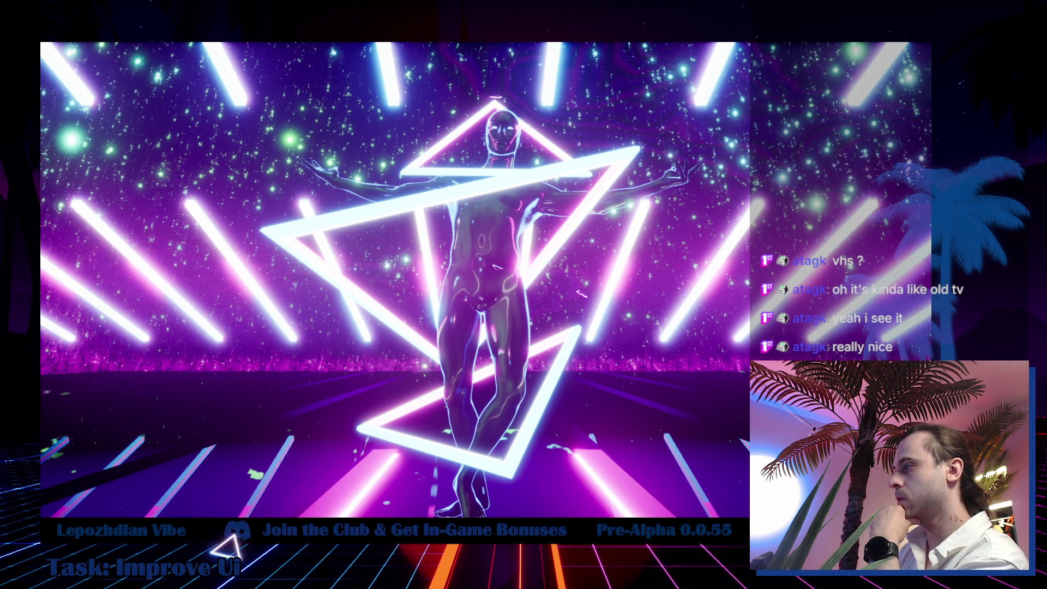